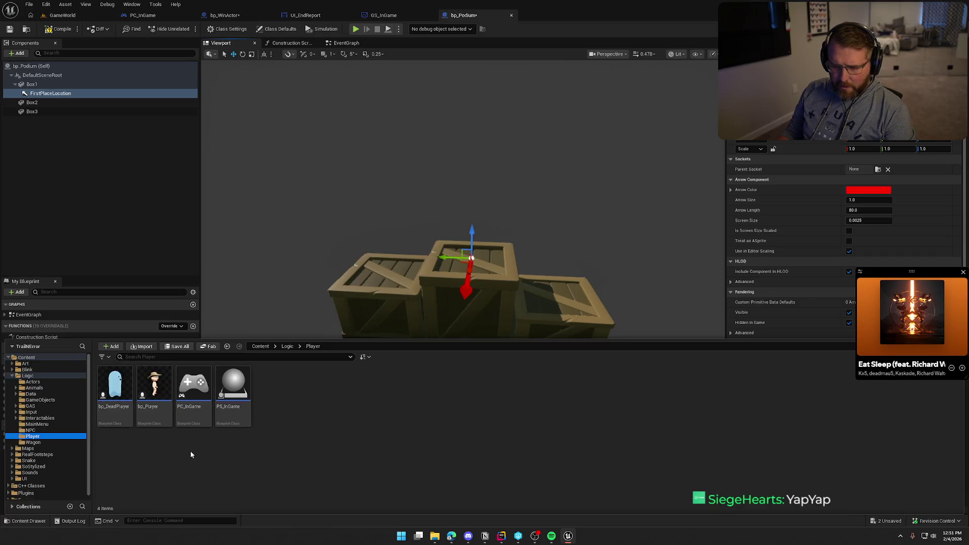
- Open bp_Player to inspect its Capsule Component, then return to bp_Podium and save it
double_click(153, 384)
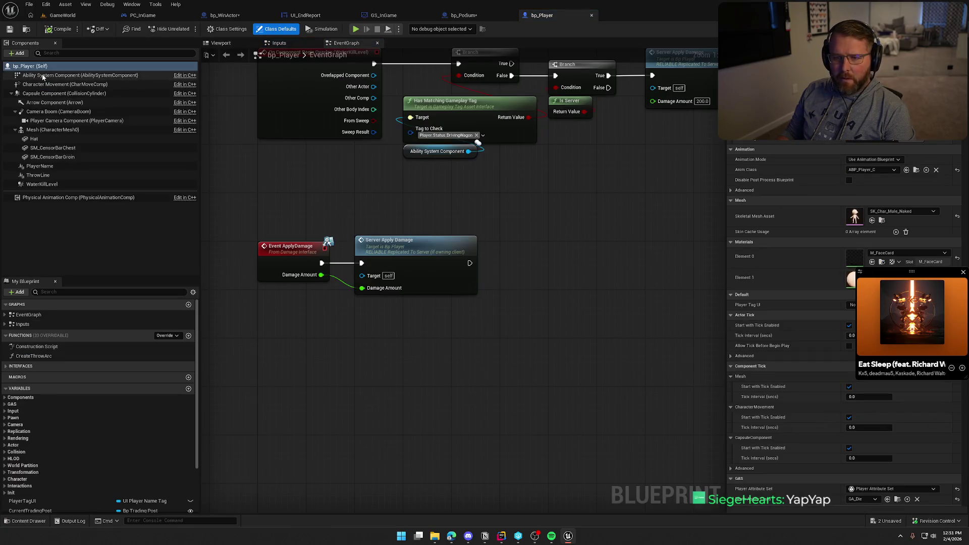
left_click(64, 93)
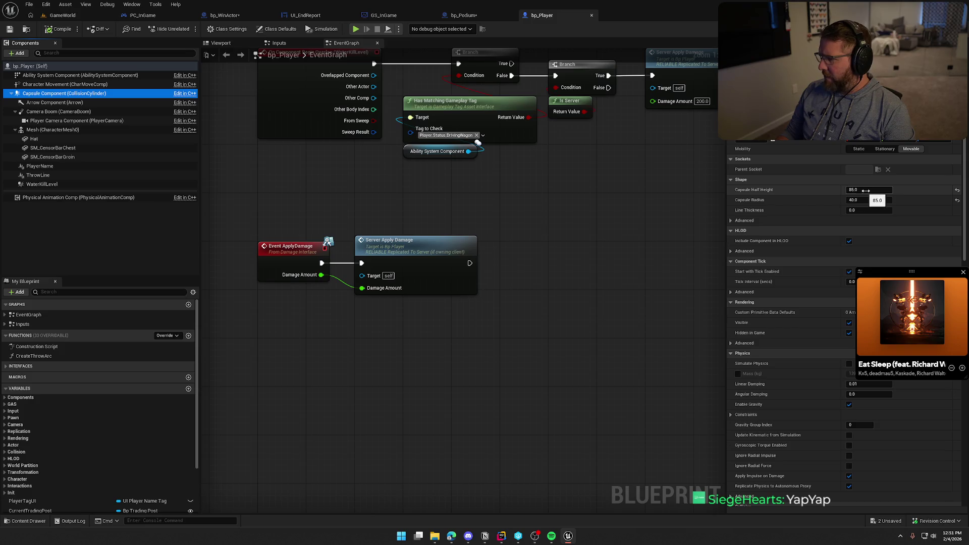
left_click(465, 15)
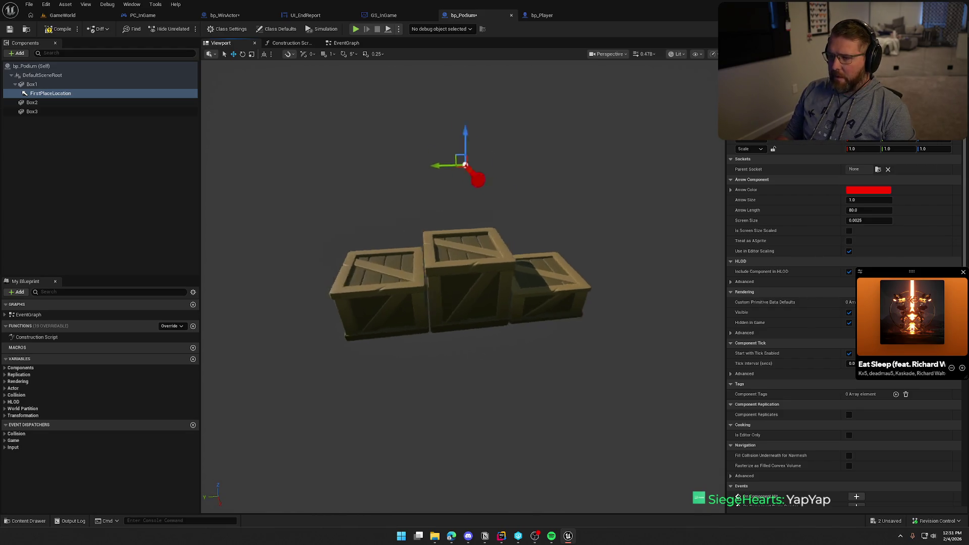
scroll(586, 352, "down", 3)
left_click(132, 147)
key("ctrl+s")
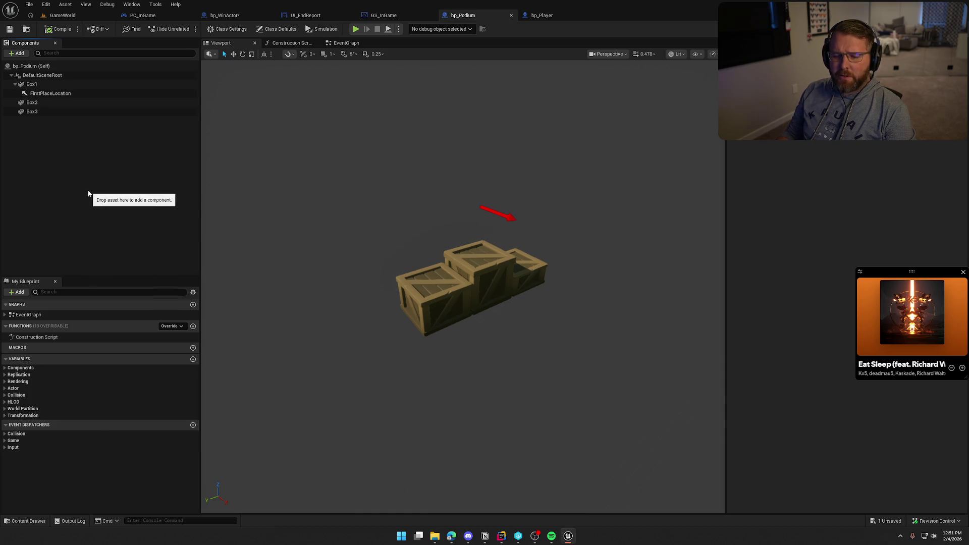
- Add an Arrow component under Box2 and name it SecondPlaceLocation
left_click(37, 103)
left_click(18, 53)
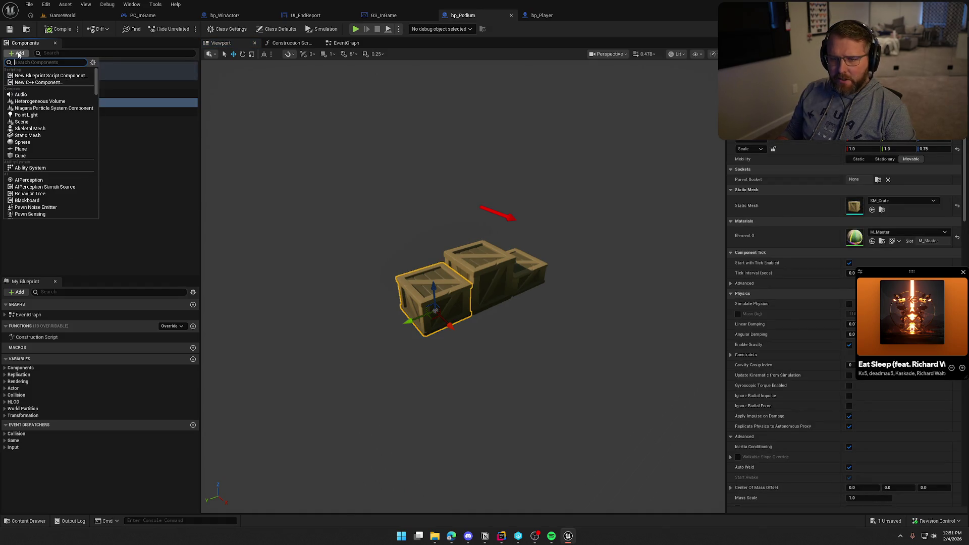
type("arrow")
key("Return")
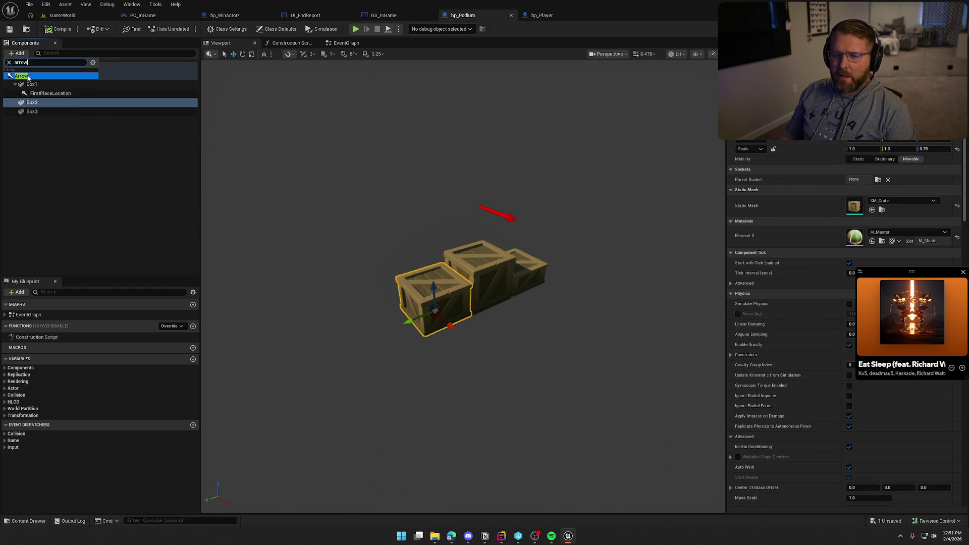
left_click(96, 194)
type("SecondPlaceLoca")
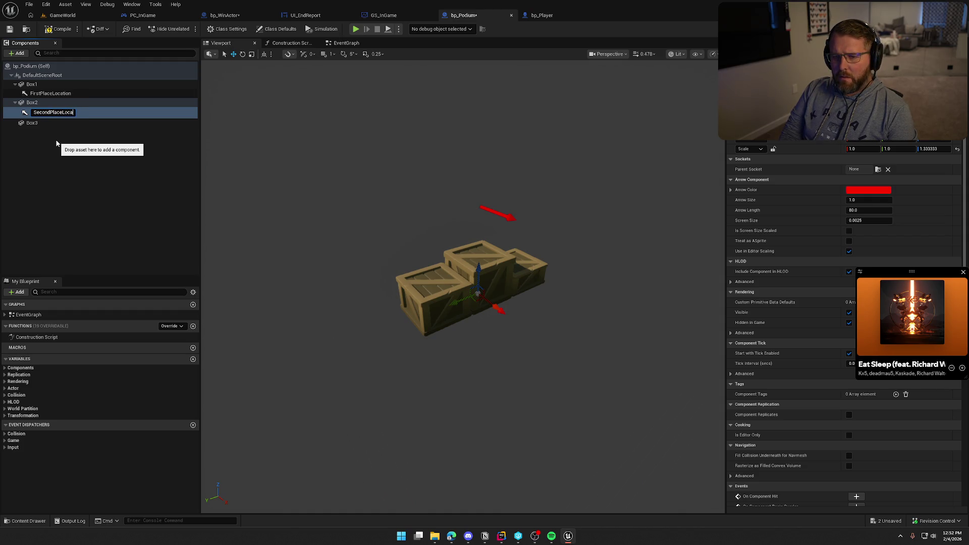
type("tion")
key("Return")
- Reset the SecondPlaceLocation arrow's scale to a uniform 1.0
double_click(70, 112)
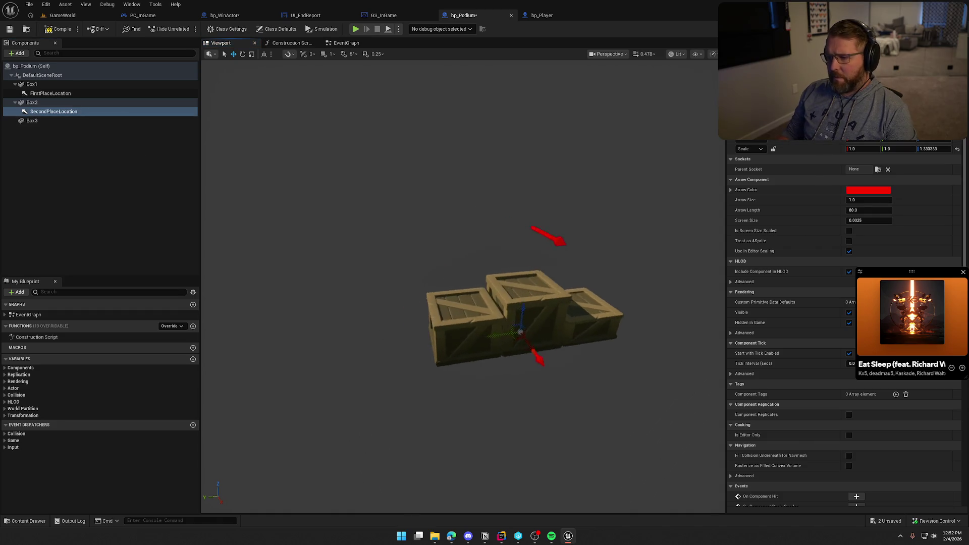
left_click(65, 102)
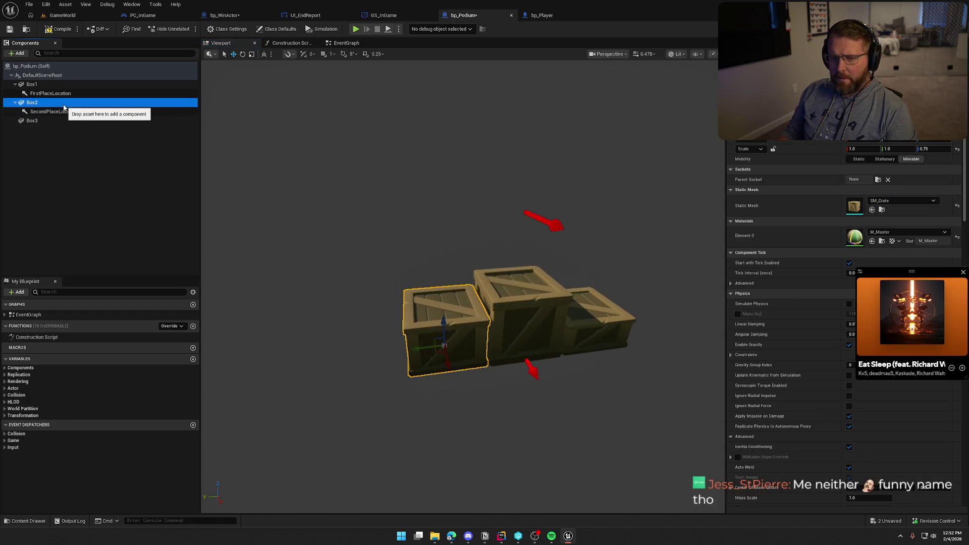
left_click(62, 113)
left_click(956, 129)
left_click(956, 149)
left_click(557, 225)
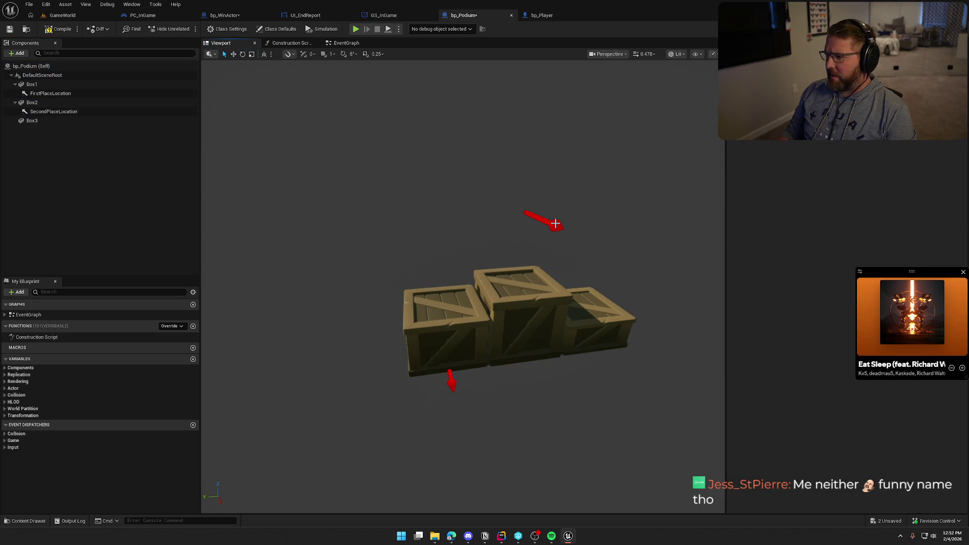
- Raise the SecondPlaceLocation arrow onto the top of the left crate
left_click(547, 222)
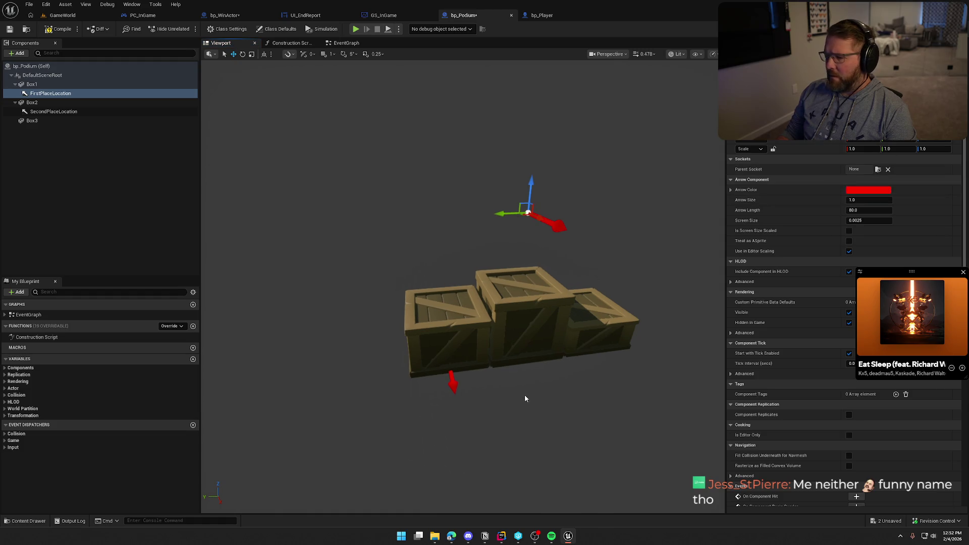
left_click(453, 382)
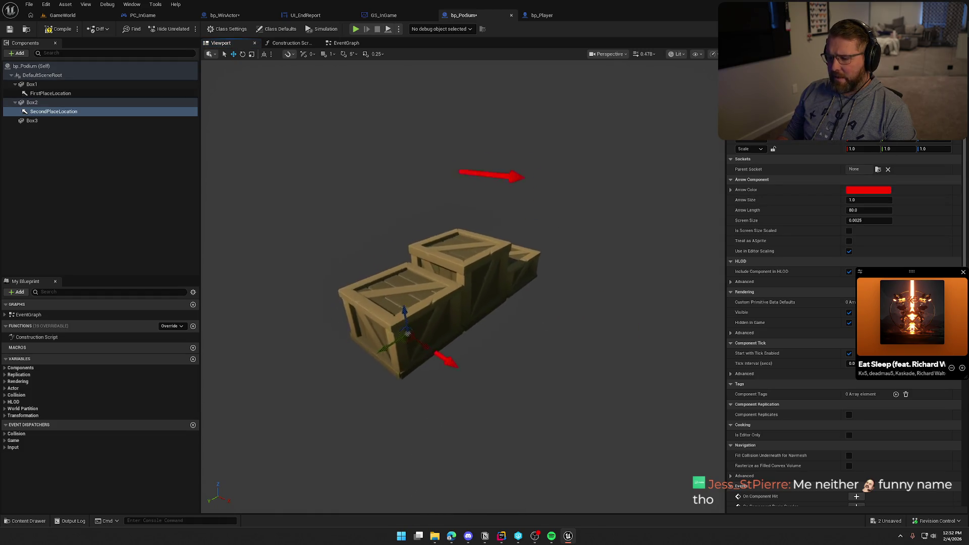
scroll(497, 389, "down", 5)
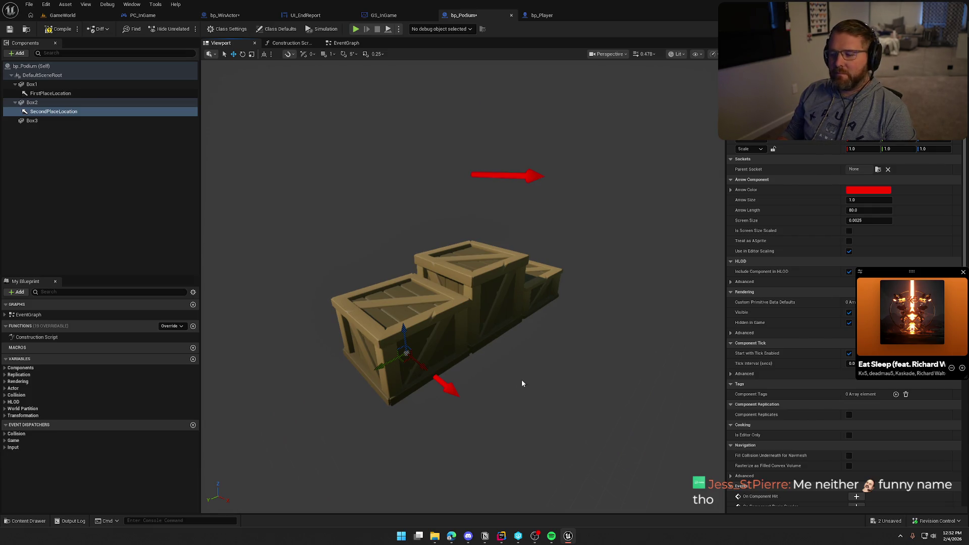
left_click_drag(404, 329, 397, 277)
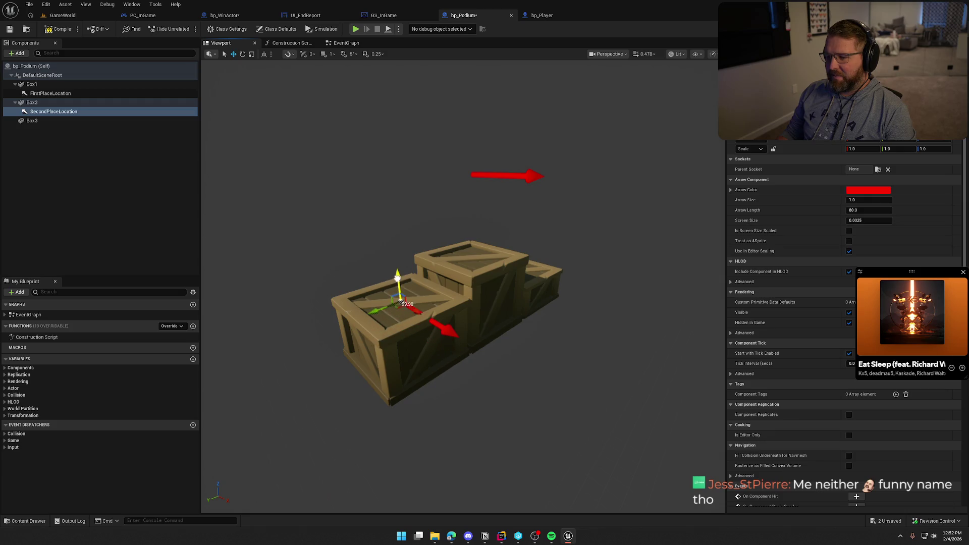
key("f")
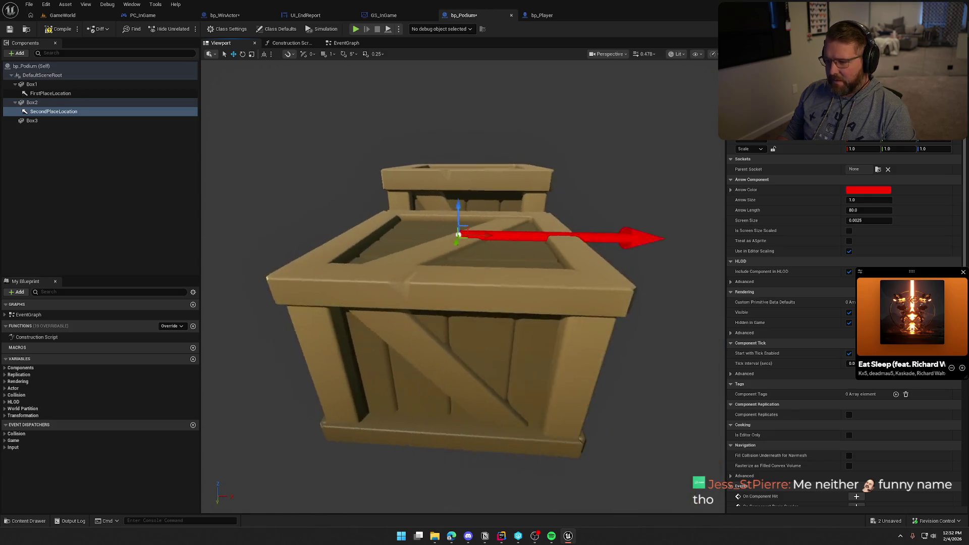
left_click_drag(555, 353, 494, 353)
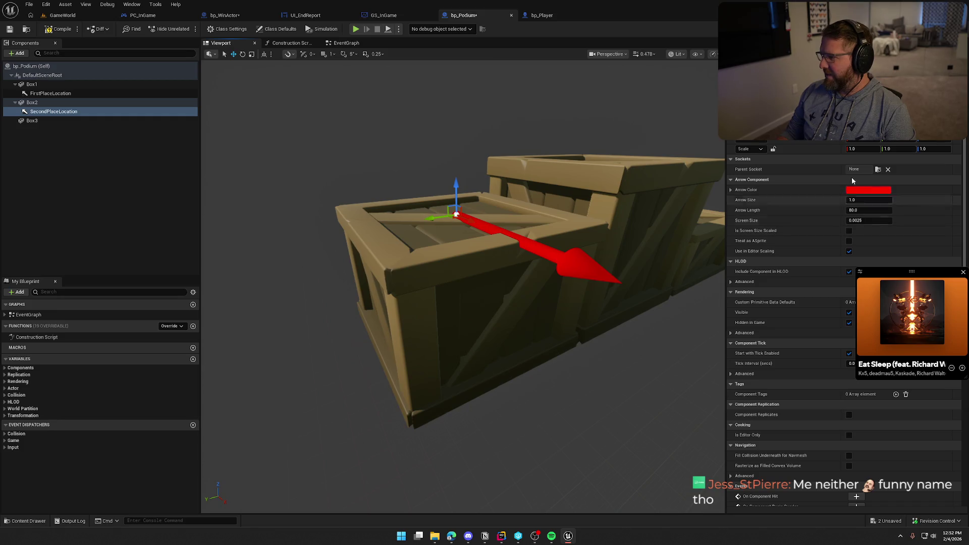
left_click_drag(456, 185, 457, 187)
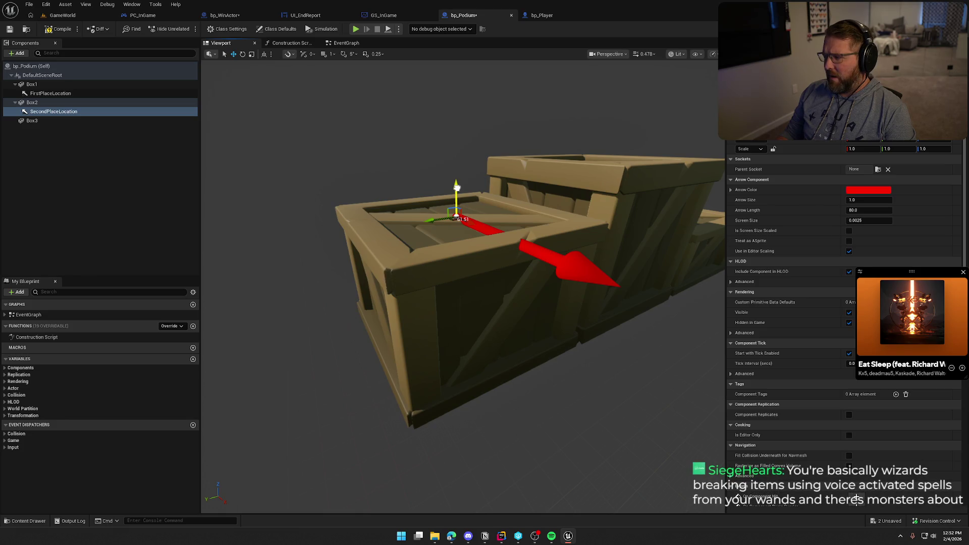
left_click_drag(463, 192, 497, 198)
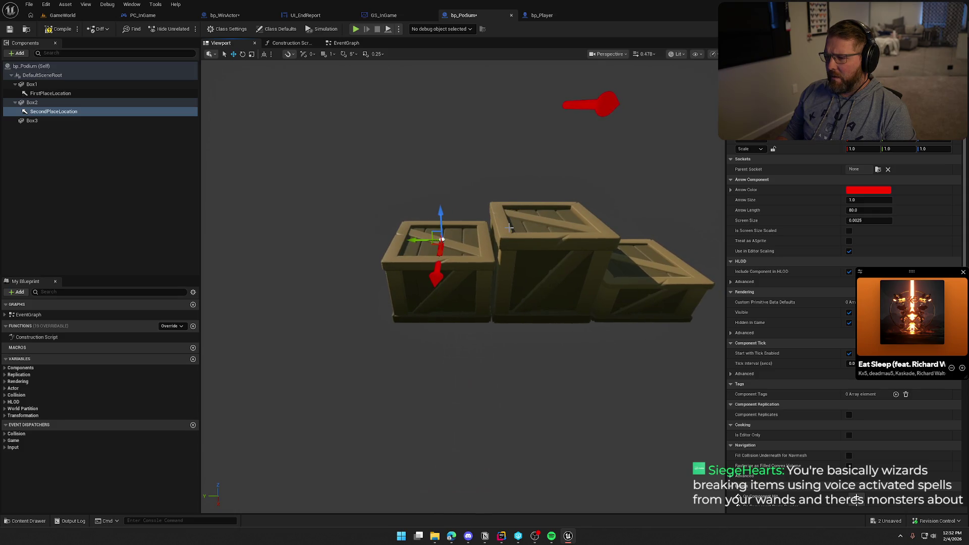
left_click_drag(489, 228, 492, 224)
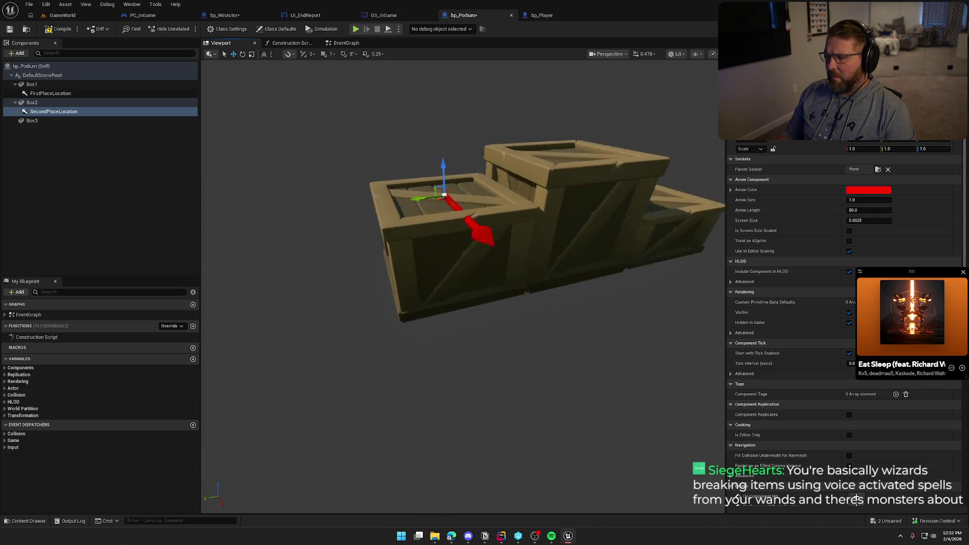
scroll(492, 224, "up", 5)
scroll(492, 224, "down", 4)
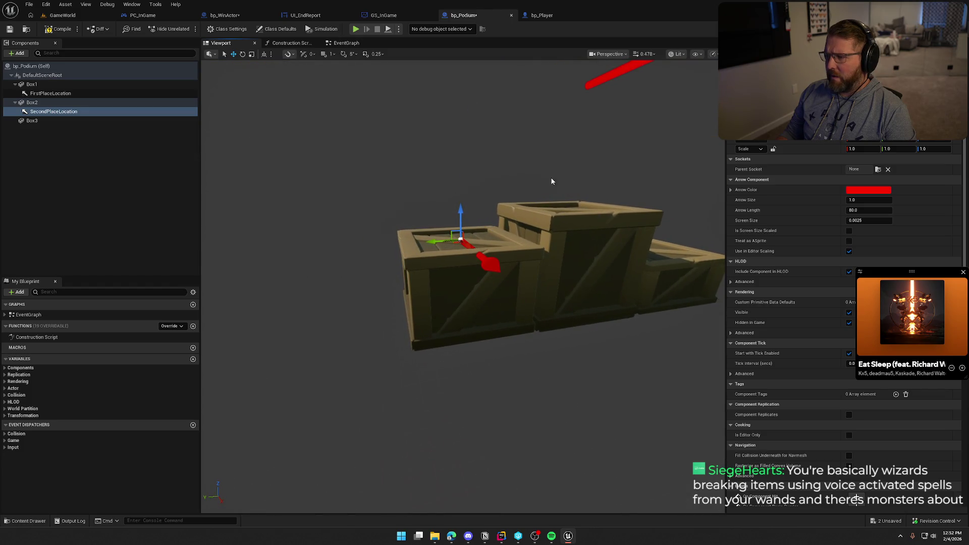
- Lift SecondPlaceLocation above the crates and reparent it directly under DefaultSceneRoot
left_click(605, 78)
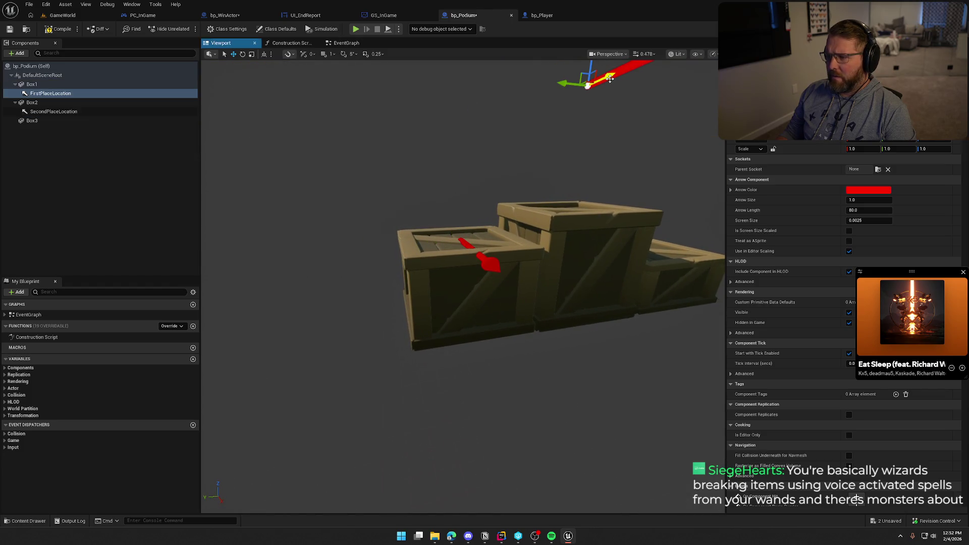
left_click(468, 244)
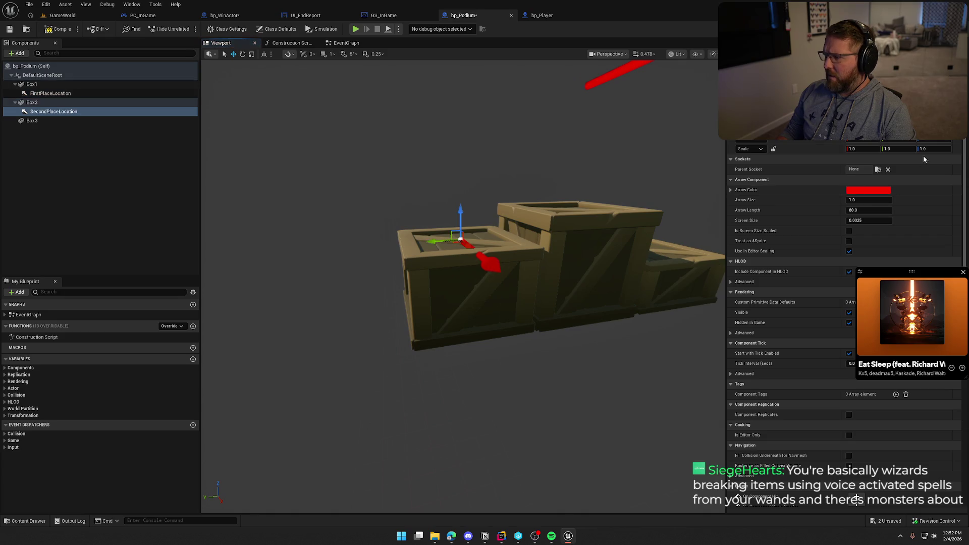
left_click_drag(460, 222, 457, 132)
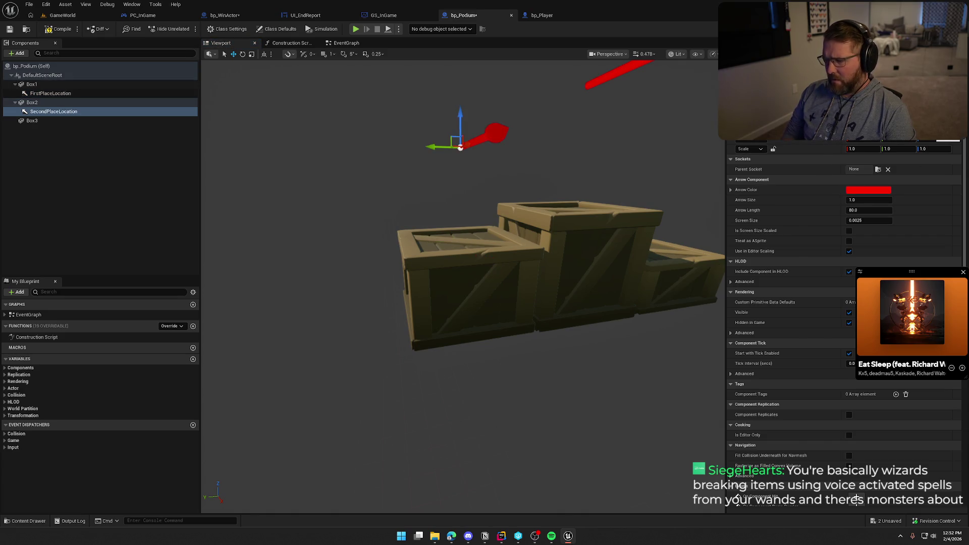
scroll(457, 133, "down", 3)
left_click_drag(525, 274, 555, 274)
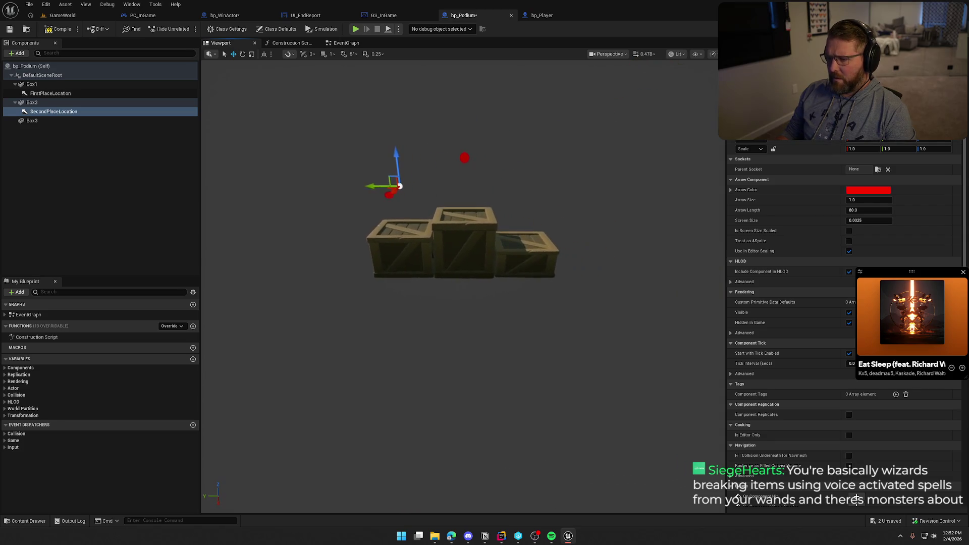
key("Escape")
left_click_drag(441, 259, 516, 170)
left_click(504, 144)
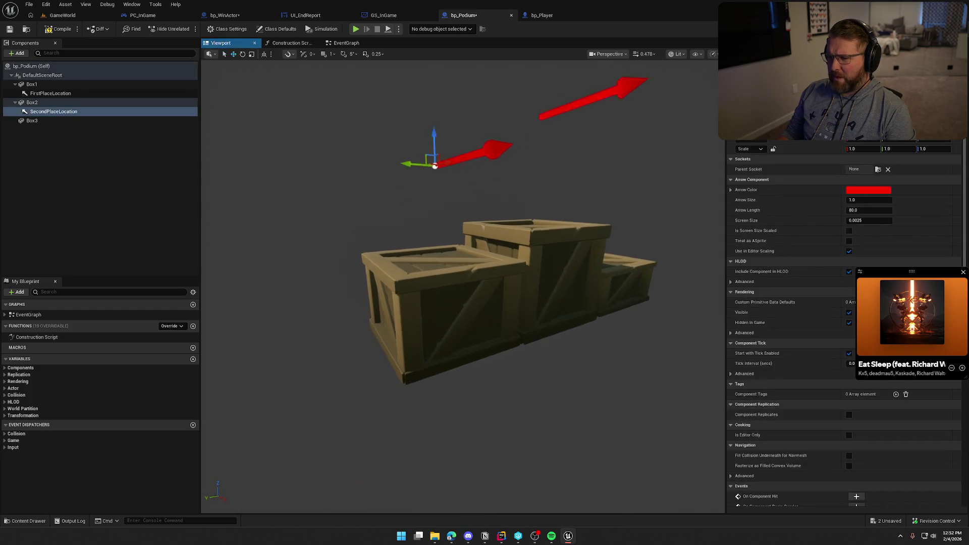
key("f")
left_click(544, 176)
scroll(540, 181, "down", 3)
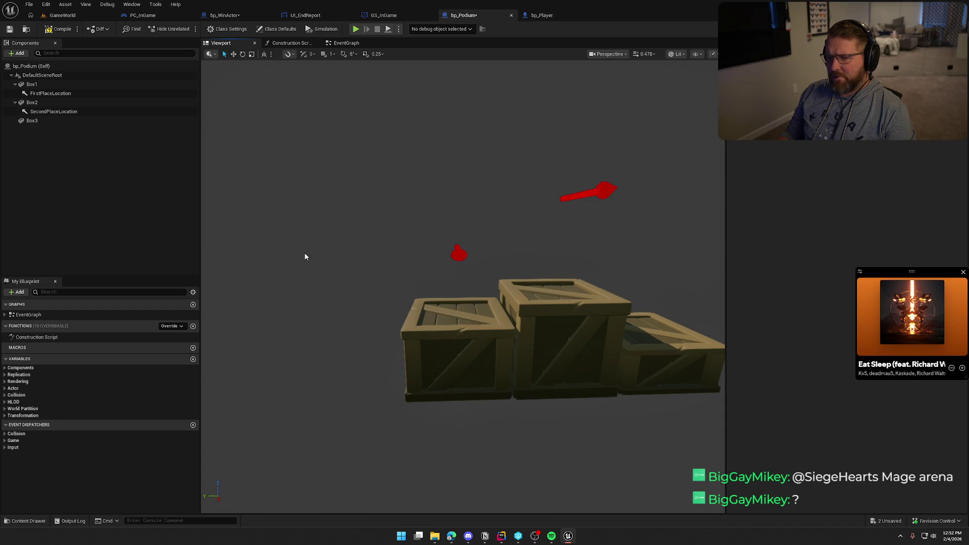
mouse_move(43, 112)
left_mouse_down()
mouse_move(35, 108)
mouse_move(48, 101)
mouse_move(40, 115)
left_mouse_up()
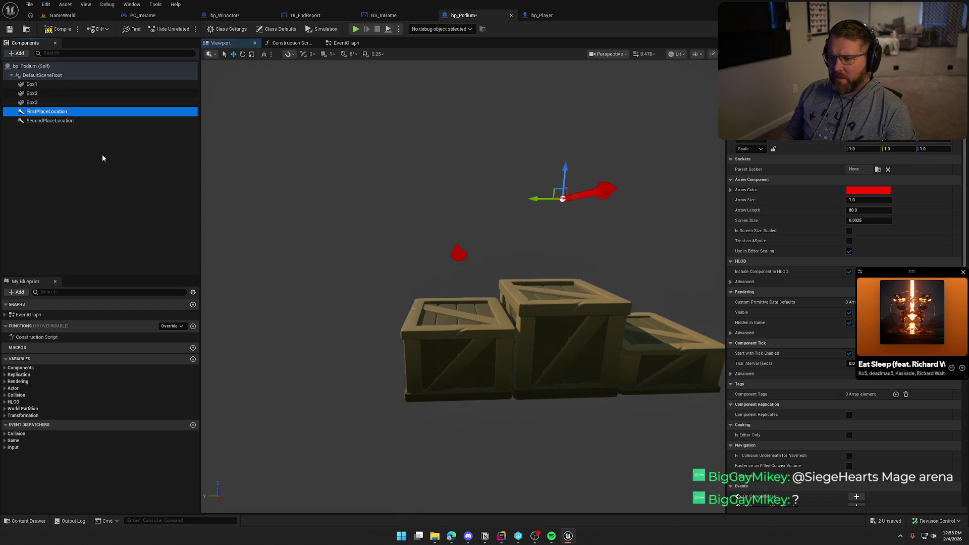
- Change SecondPlaceLocation's Z scale from 0.75 to 1, making its scale uniform 1.0
left_click(31, 121)
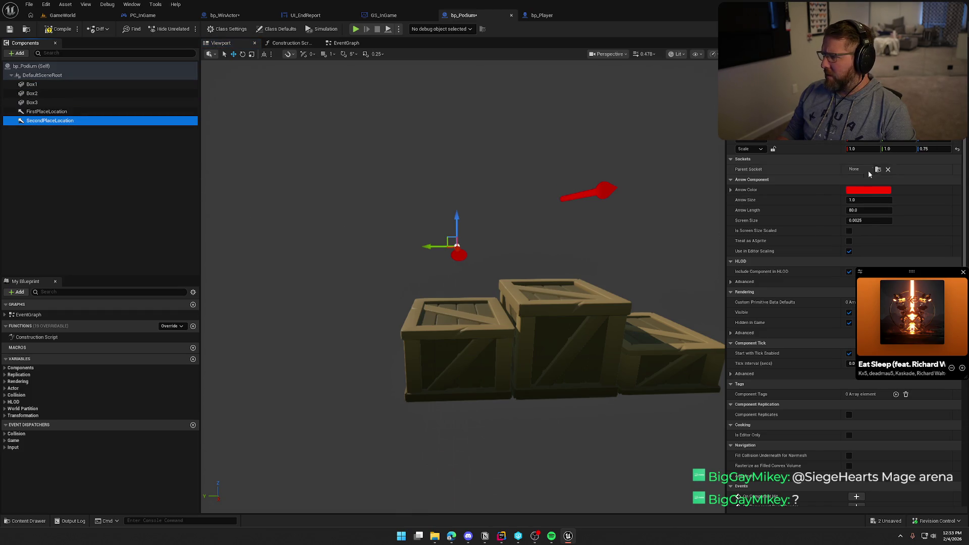
left_click(929, 149)
type("1")
key("Return")
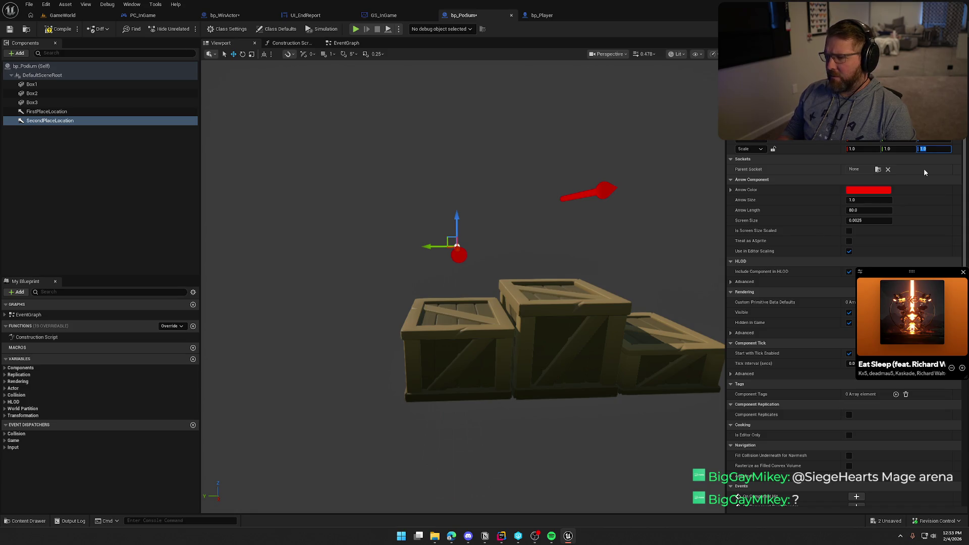
left_click(582, 415)
scroll(596, 412, "down", 5)
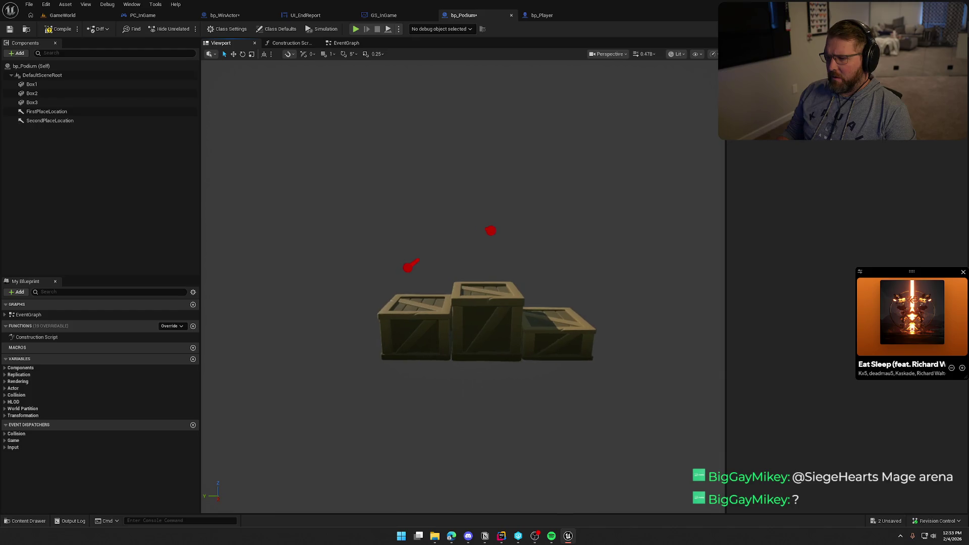
scroll(595, 411, "up", 4)
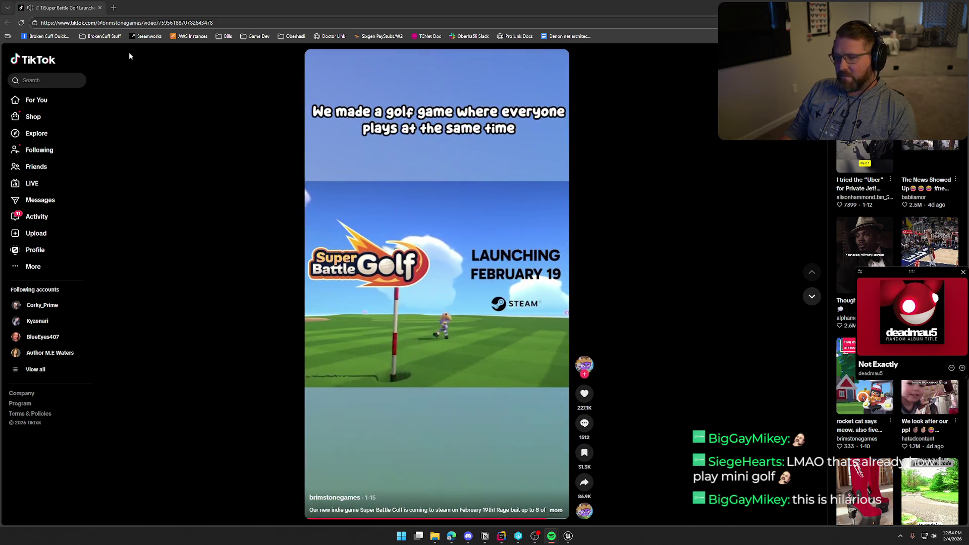
- Leave the TikTok video and return to the bp_Podium editor with Alt+Tab
key("alt+Tab")
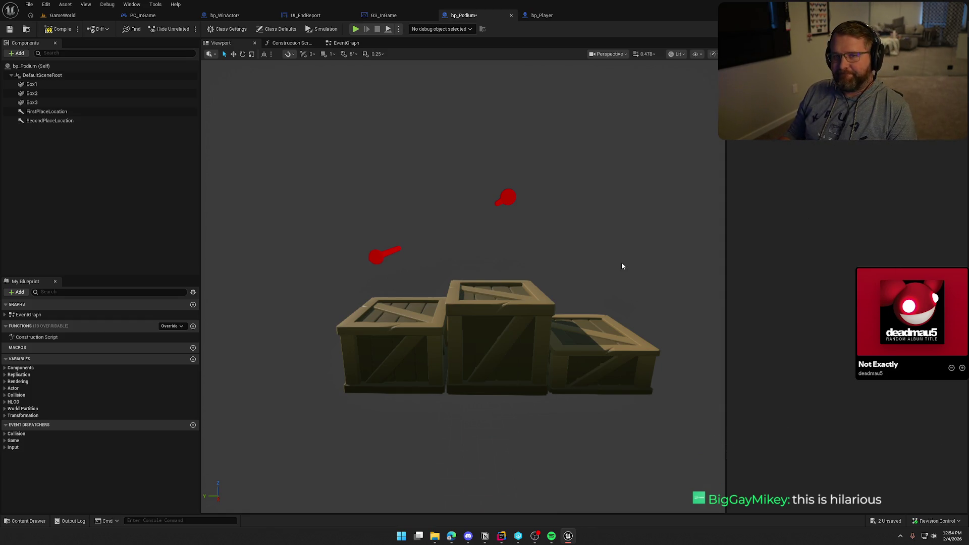
- Duplicate SecondPlaceLocation and rename the copy ThirdPlaceLocation
left_click(505, 198)
left_click_drag(548, 191, 548, 222)
left_click(59, 124)
key("ctrl+d")
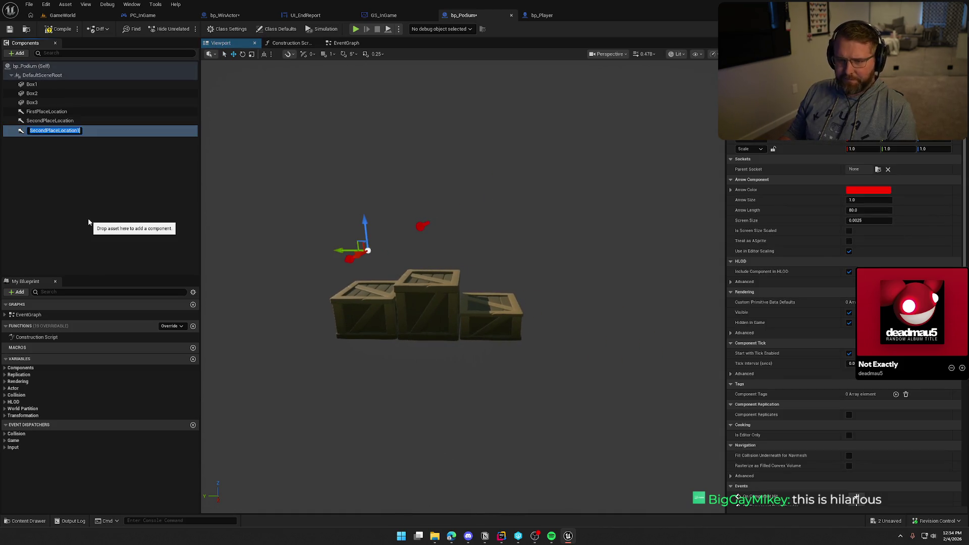
type("Third")
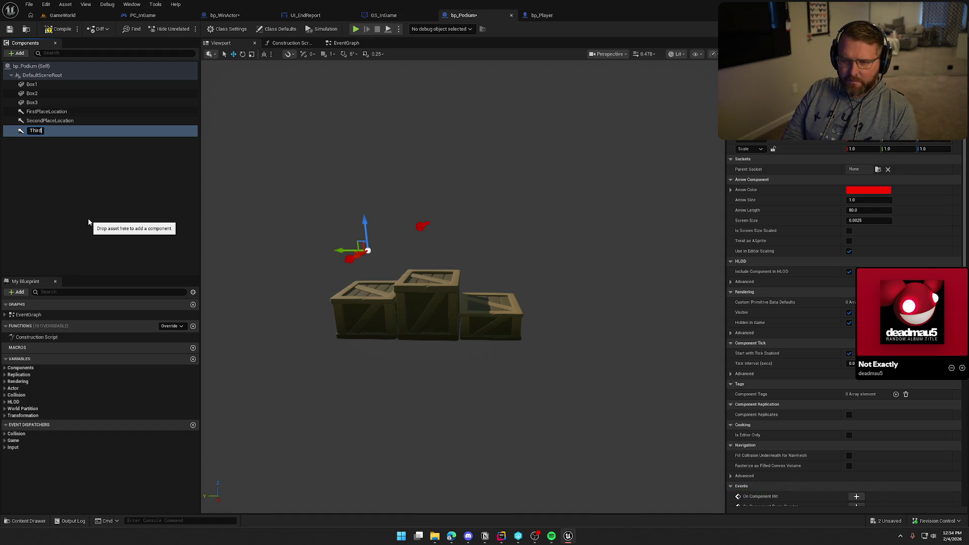
type("ion")
key("Return")
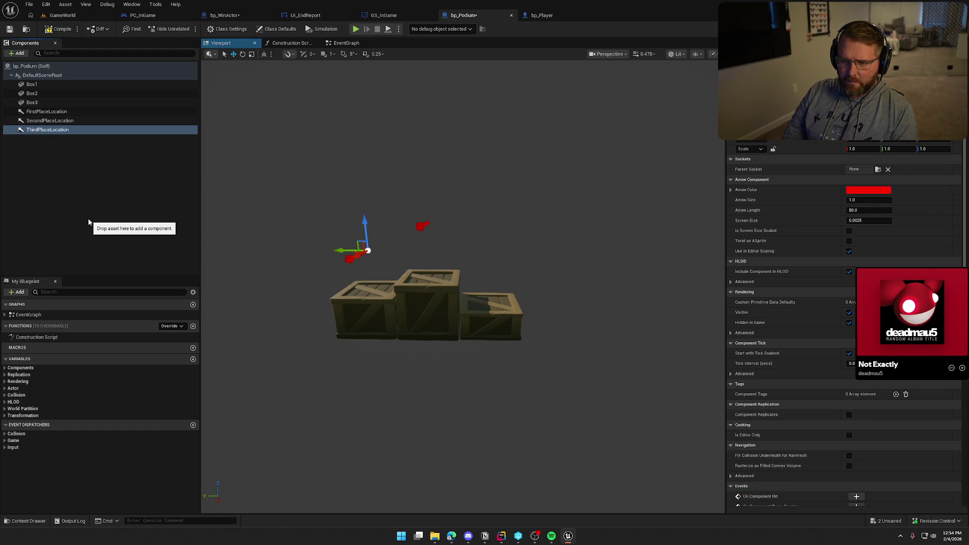
- Place ThirdPlaceLocation on top of the smallest right-hand crate, Box3
left_click_drag(338, 248, 467, 259)
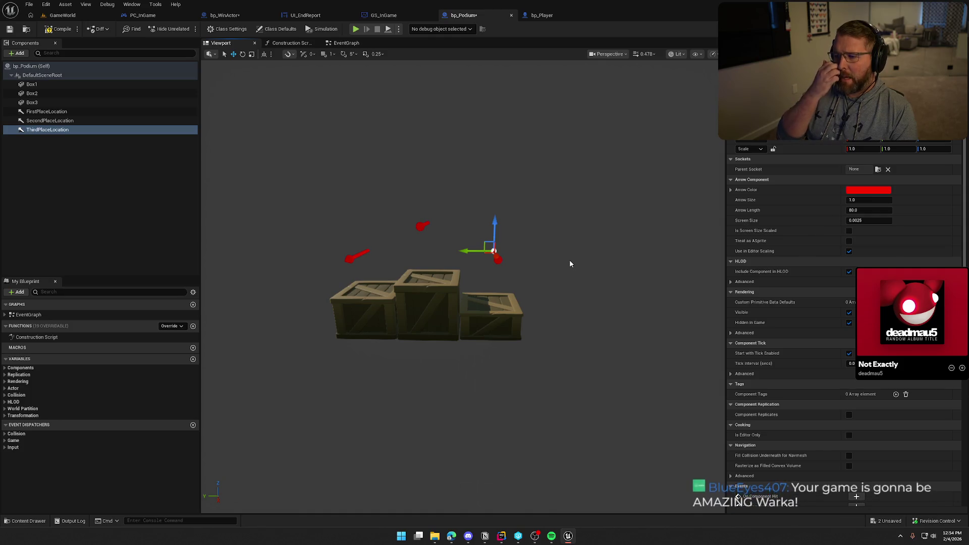
left_click(488, 310)
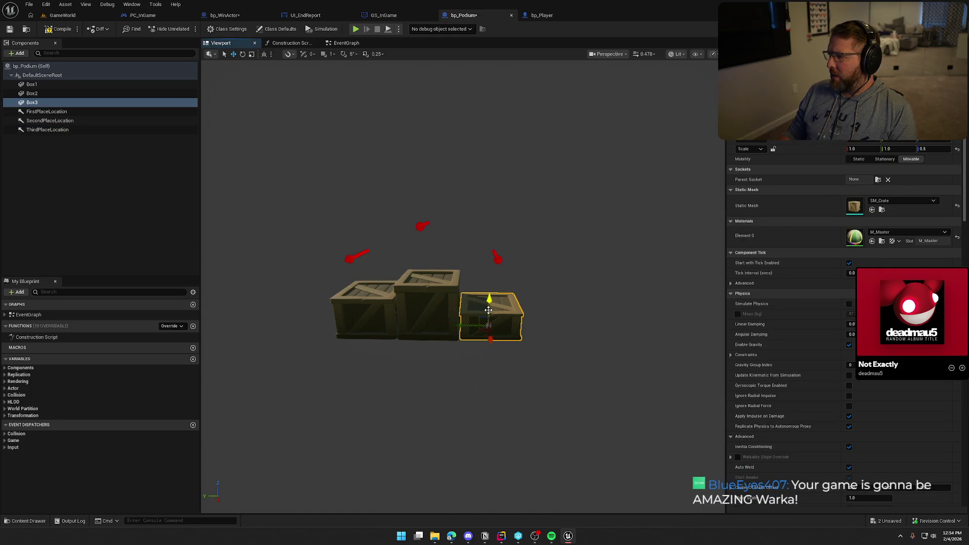
left_click(495, 255)
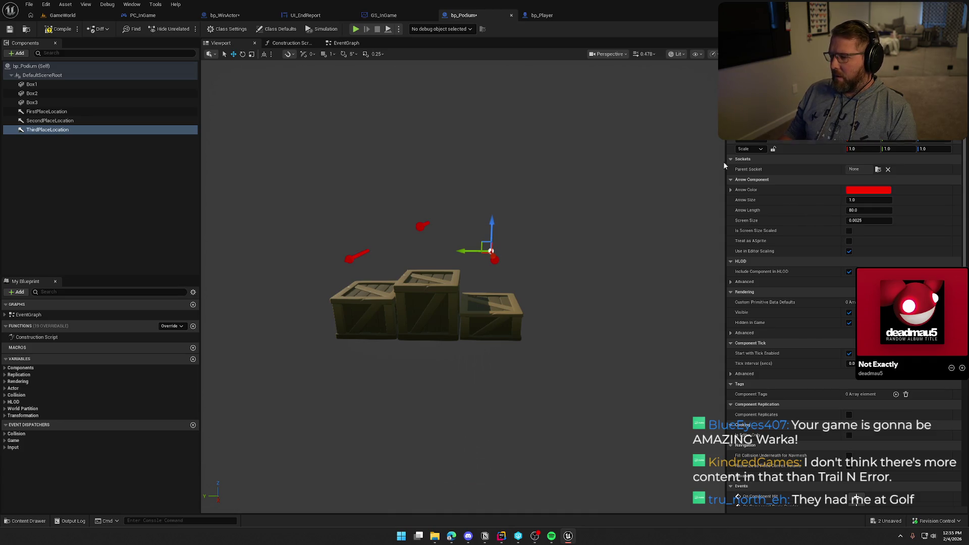
key("f")
left_click_drag(508, 268, 510, 296)
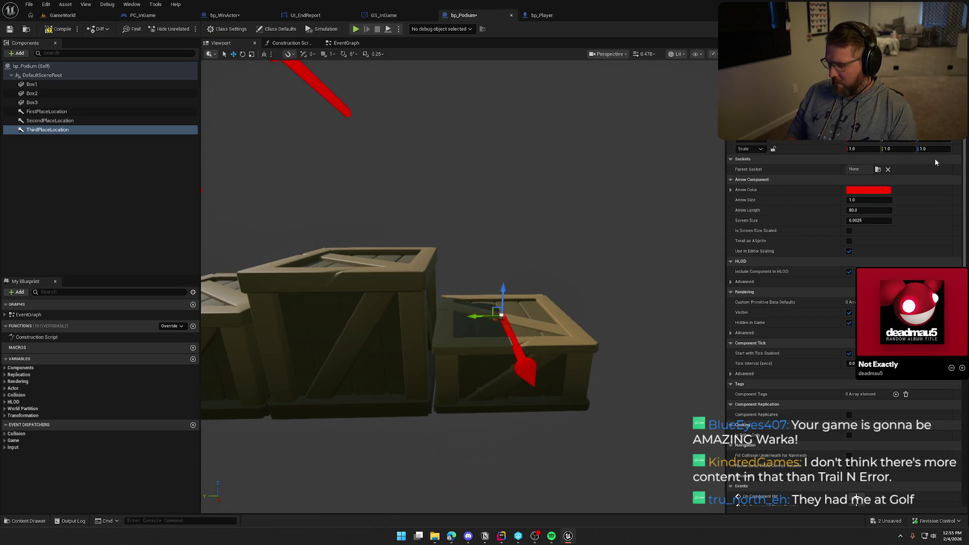
scroll(627, 248, "down", 5)
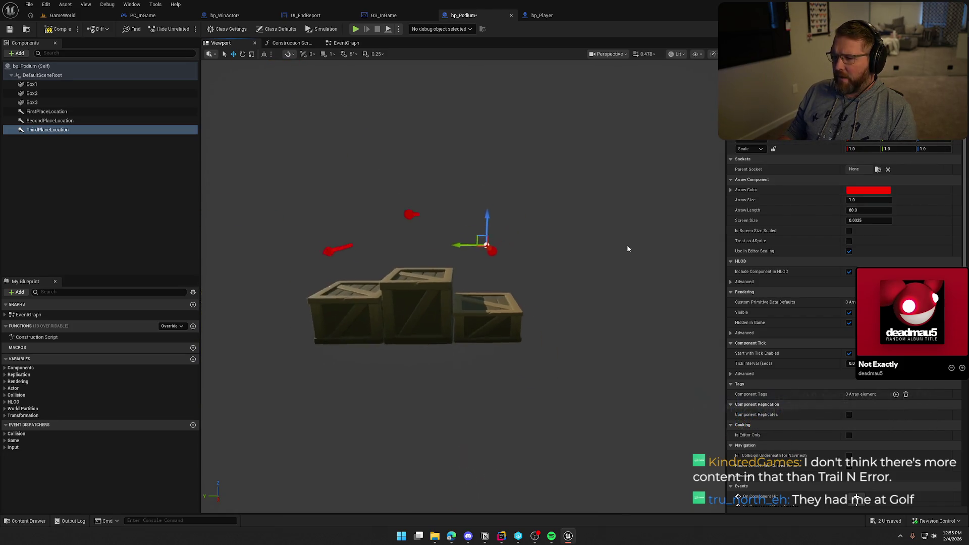
left_click(627, 244)
left_click(527, 15)
left_click(480, 15)
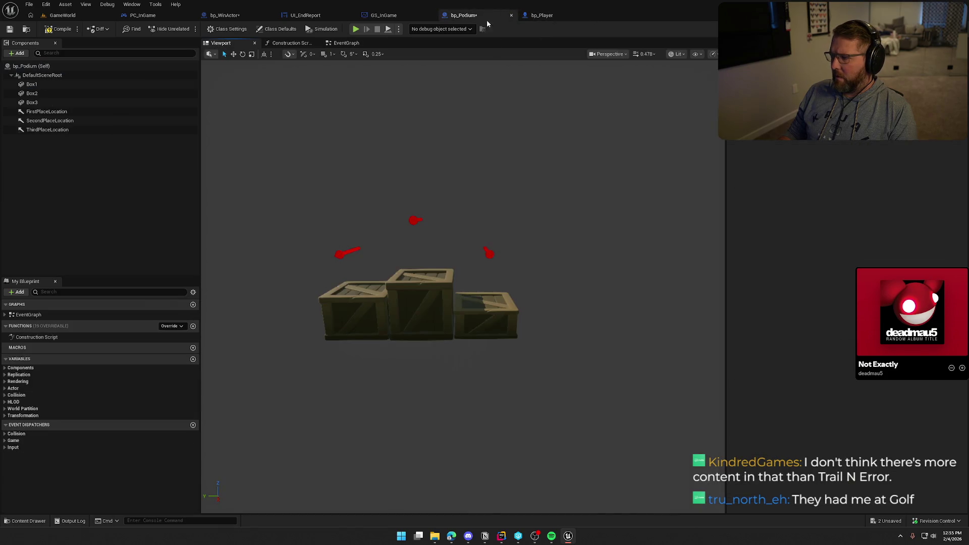
left_click_drag(414, 302, 328, 316)
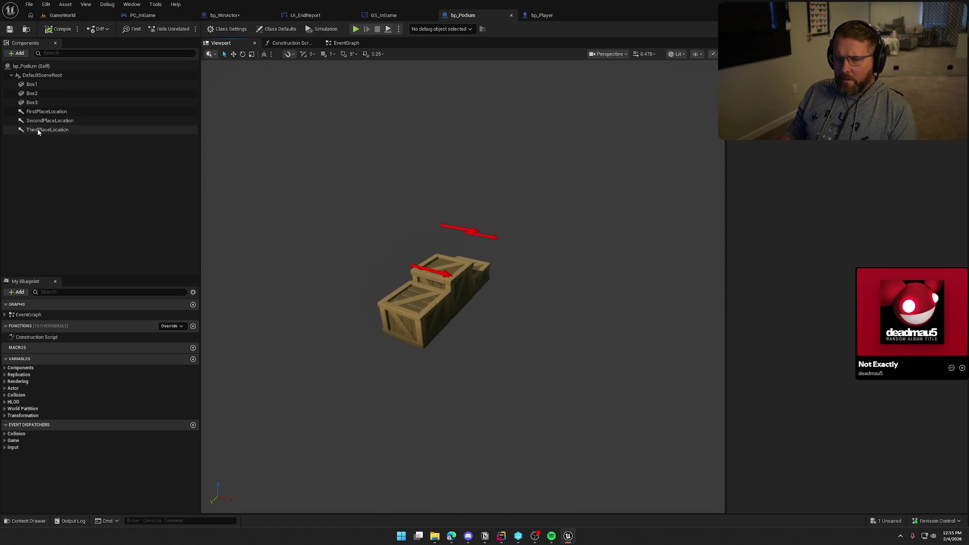
- Duplicate ThirdPlaceLocation and rename the copy LastPlaceLocation
left_click(46, 130)
key("ctrl+d")
type("LastPlaceLocation")
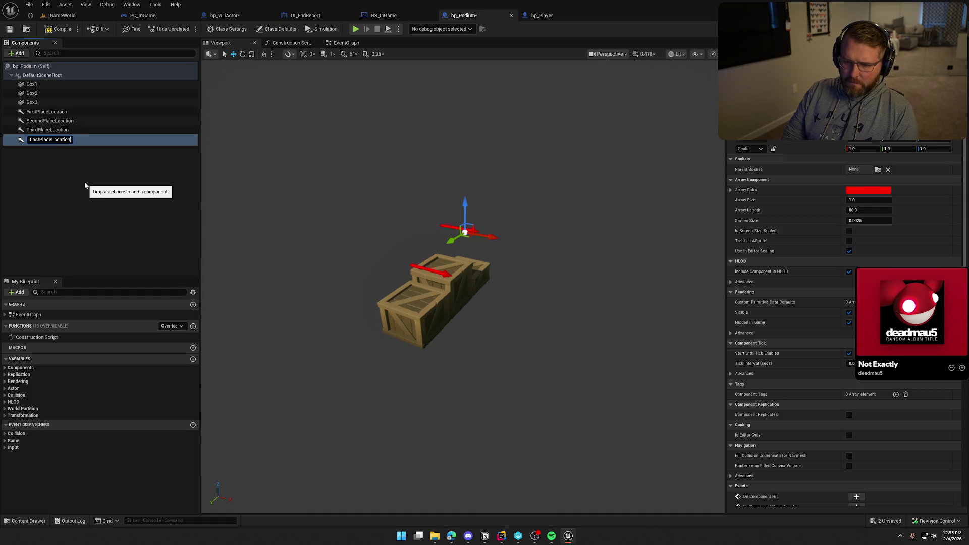
key("Return")
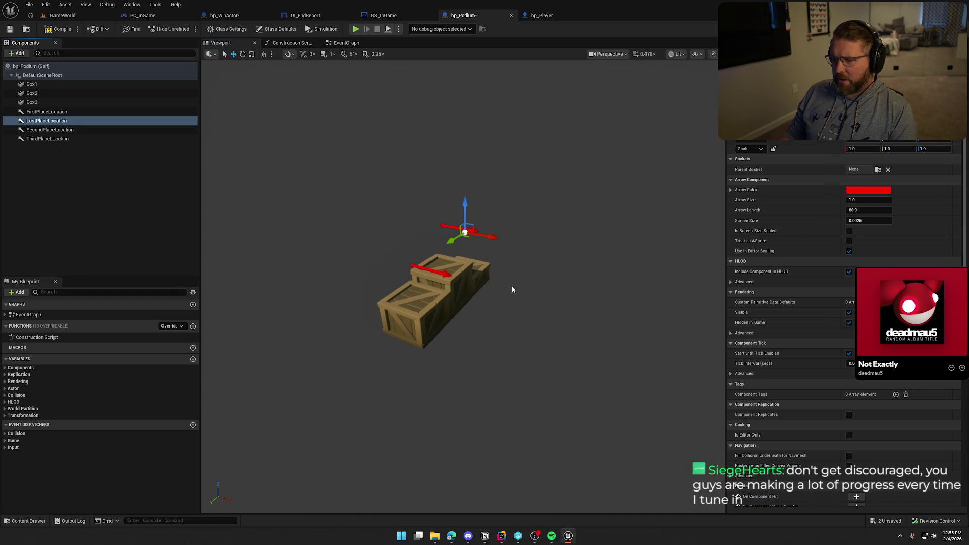
- Move LastPlaceLocation to the right of the crates, then compile and save bp_Podium
left_click_drag(493, 240, 424, 243)
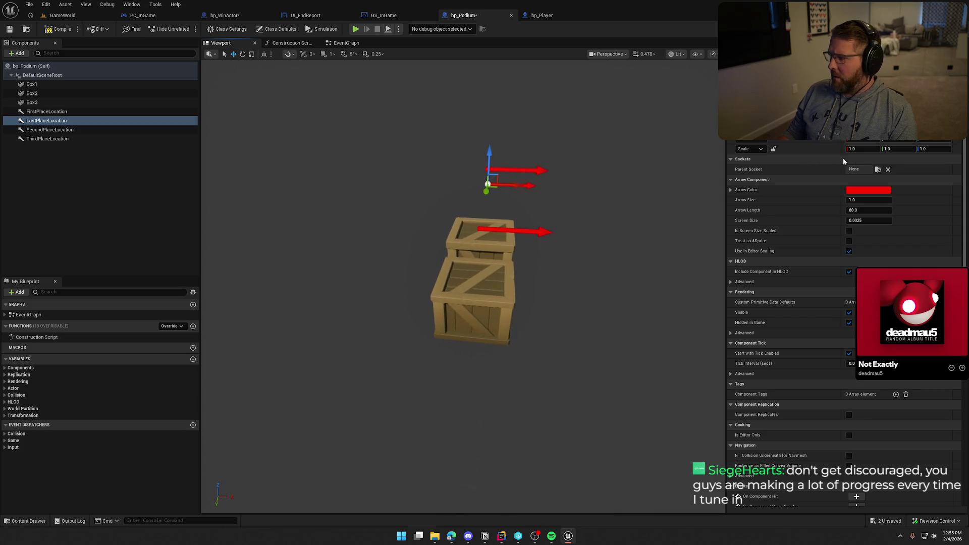
left_click_drag(579, 277, 524, 277)
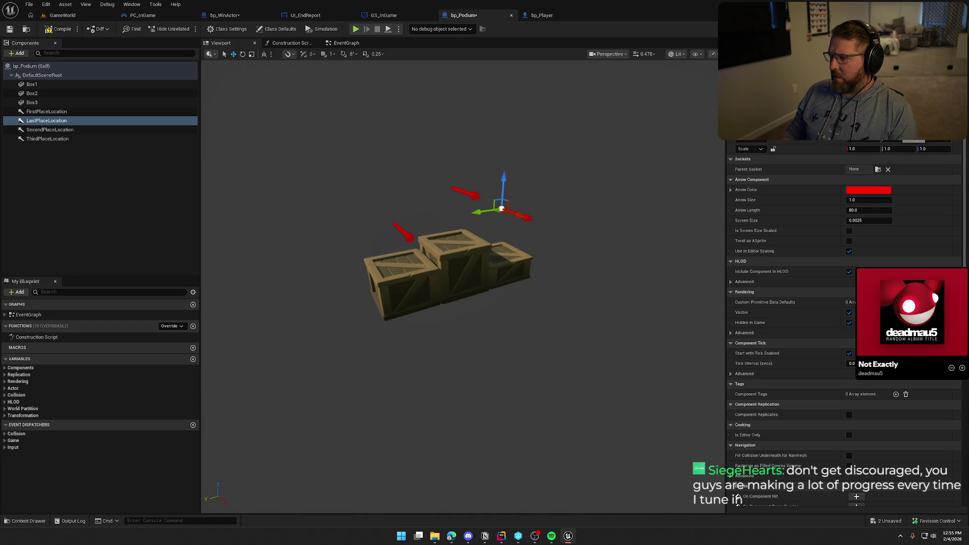
left_click_drag(501, 208, 453, 215)
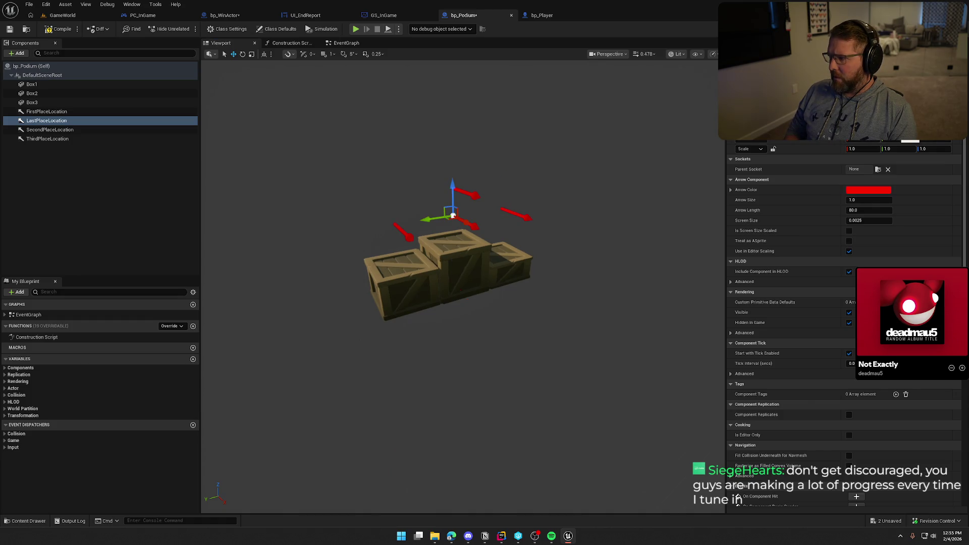
mouse_move(454, 286)
left_mouse_down()
mouse_move(359, 274)
mouse_move(346, 271)
mouse_move(357, 249)
mouse_move(333, 255)
left_mouse_up()
left_click_drag(421, 266, 514, 272)
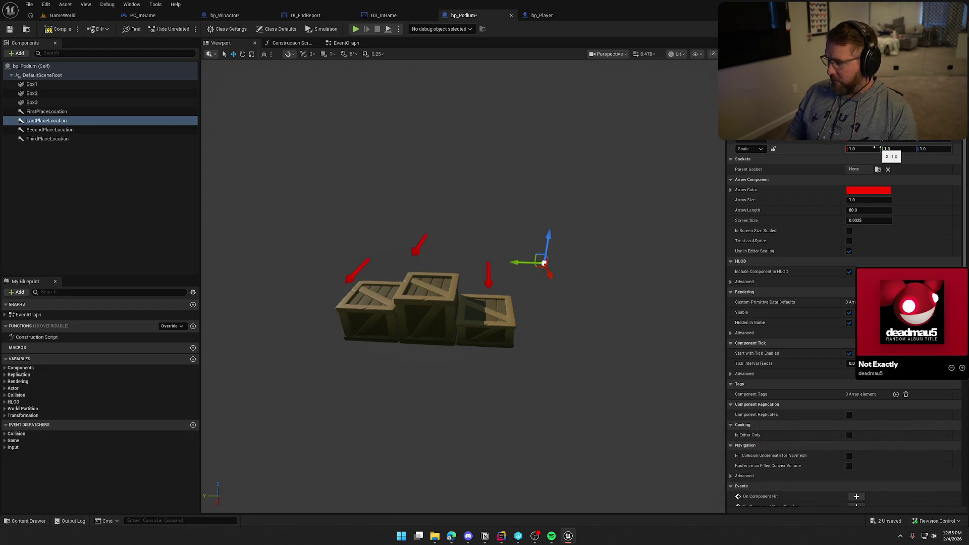
left_click_drag(609, 281, 609, 281)
left_click(97, 235)
key("ctrl+s")
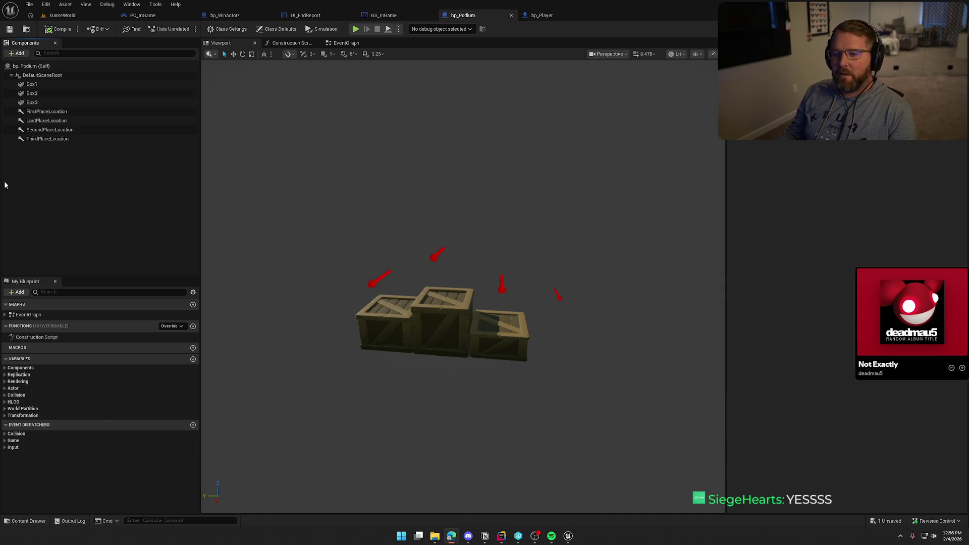
- Add a Camera component under DefaultSceneRoot, keeping the default name Camera
mouse_move(318, 253)
left_mouse_down()
mouse_move(343, 251)
mouse_move(333, 250)
mouse_move(328, 222)
mouse_move(394, 237)
left_mouse_up()
left_click(42, 75)
scroll(147, 152, "down", 1)
left_click(17, 53)
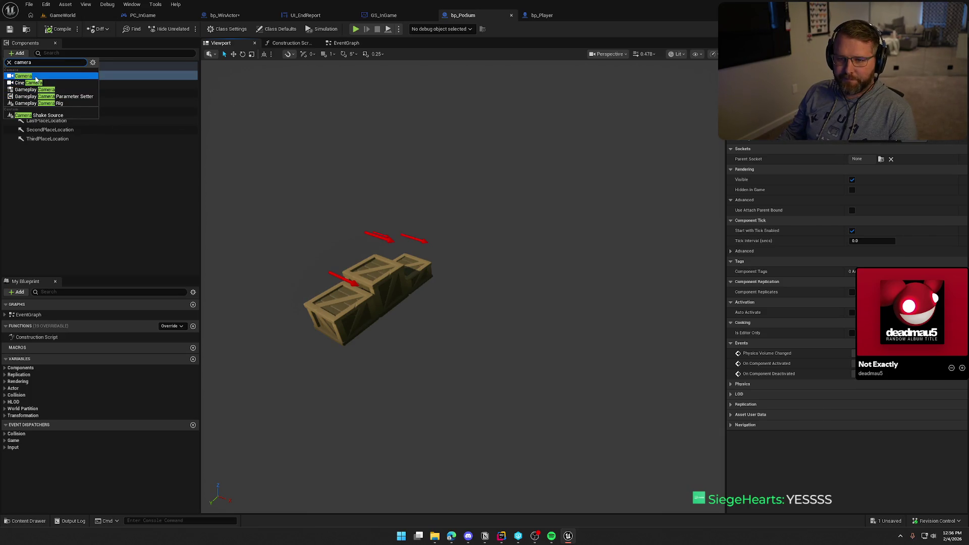
left_click(62, 81)
key("Return")
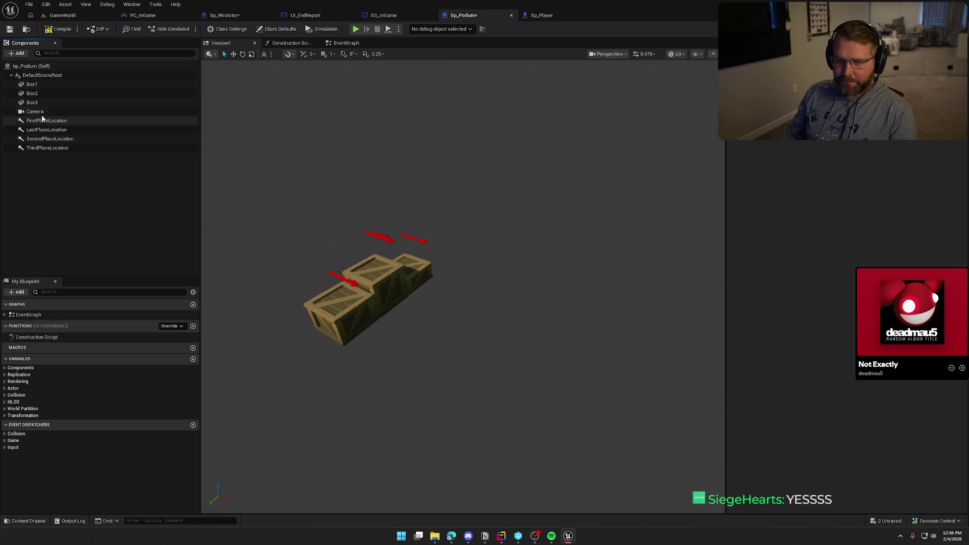
- Move the camera off to one side and rotate it 180 degrees to face the crates
left_click_drag(303, 244, 262, 246)
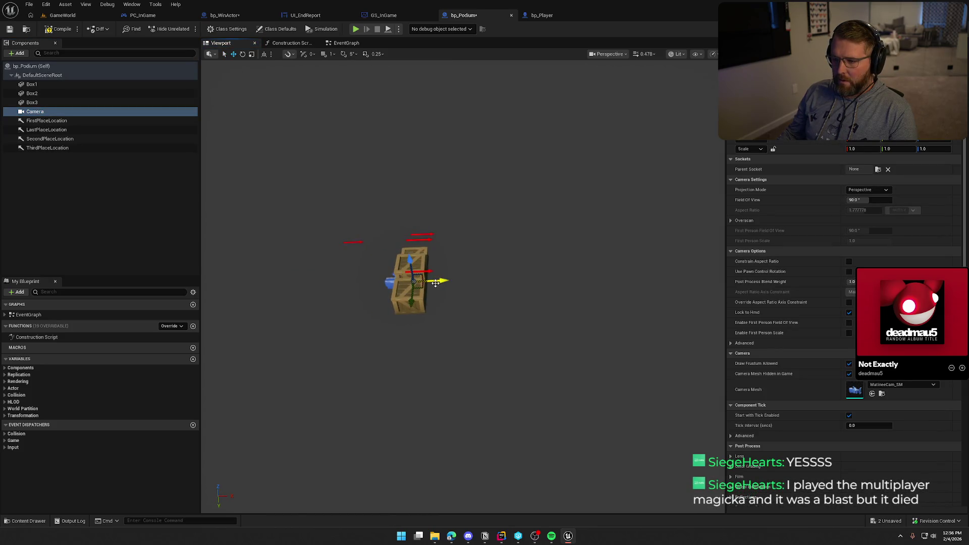
mouse_move(444, 280)
left_mouse_down()
mouse_move(577, 319)
mouse_move(530, 318)
mouse_move(504, 290)
left_mouse_up()
key("e")
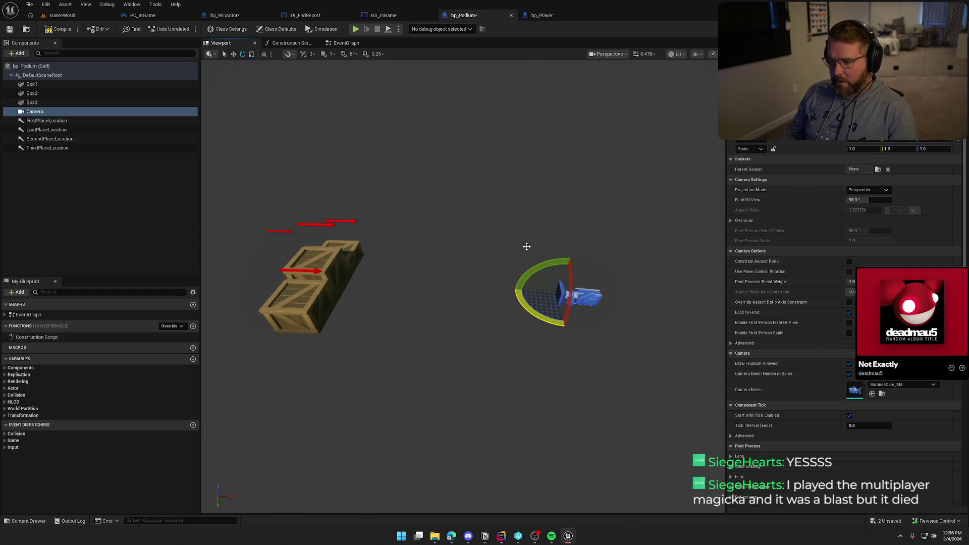
key("ctrl+z")
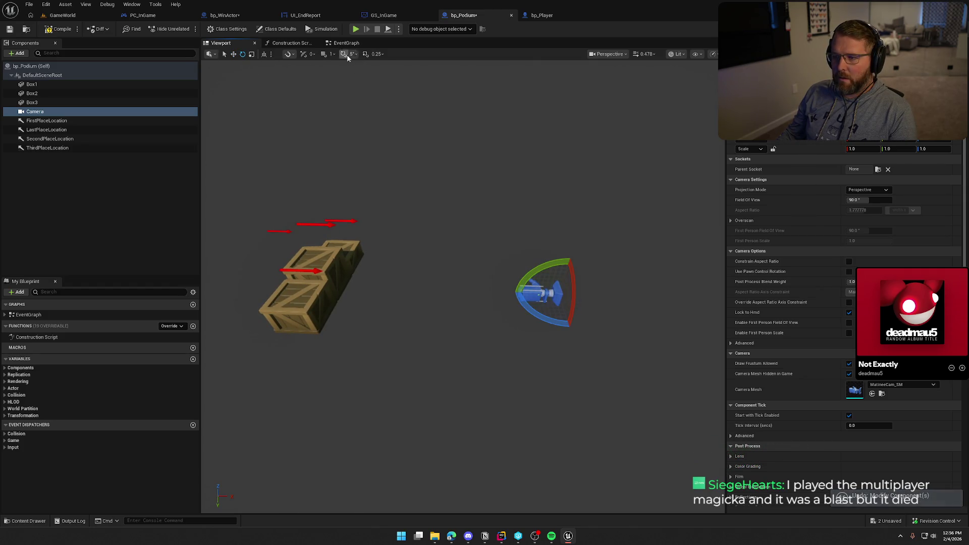
left_click_drag(558, 326, 606, 379)
left_click(606, 380)
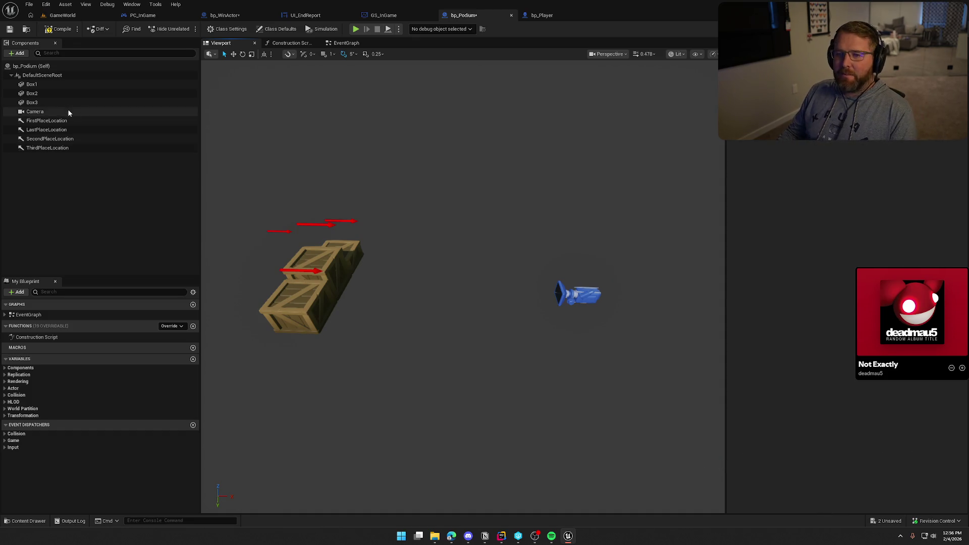
- Compile bp_Podium and return to the GameWorld level
left_click(52, 30)
left_click(61, 15)
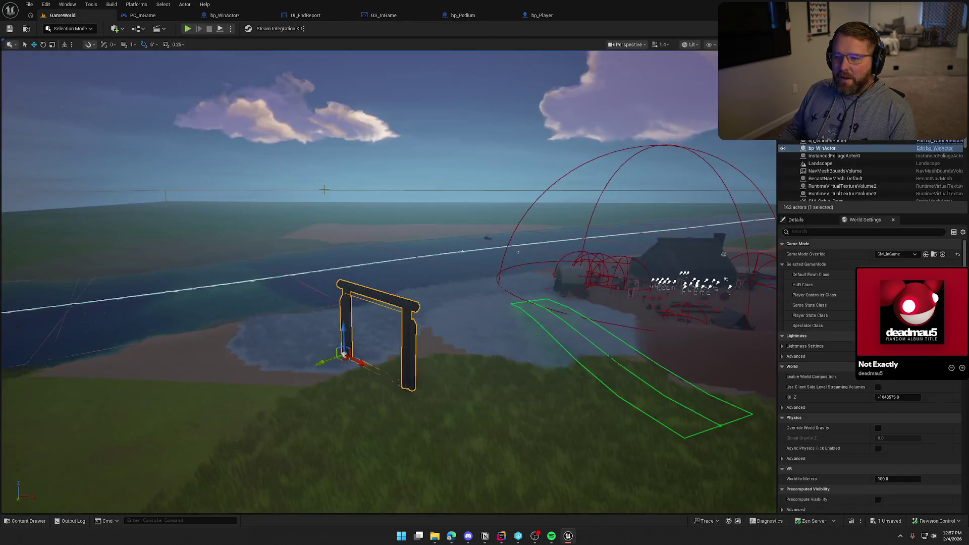
key("w")
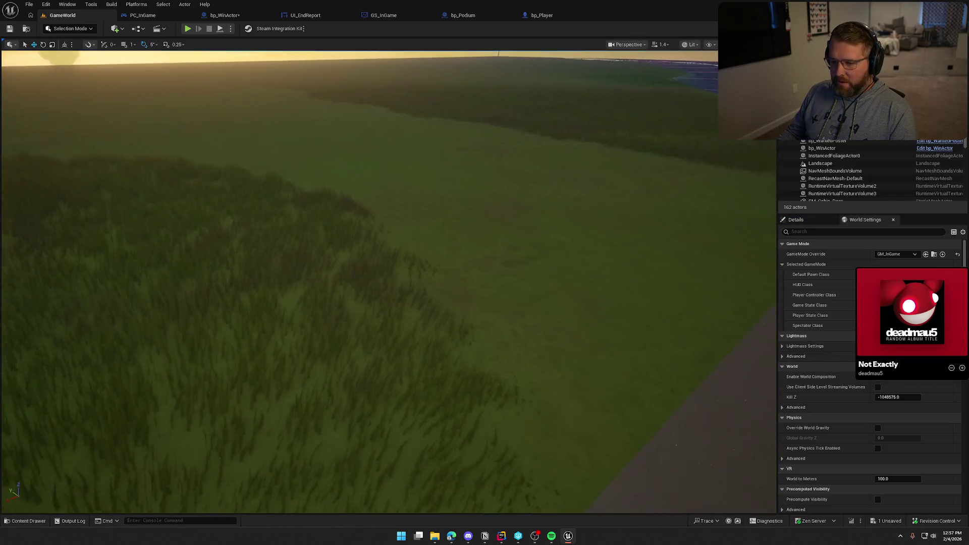
key("ctrl+space")
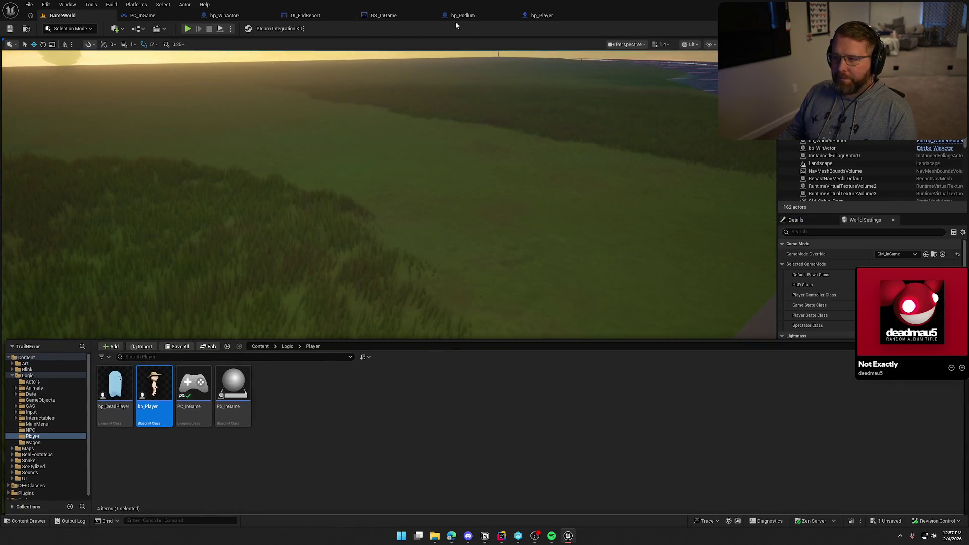
left_click(465, 18)
left_click(26, 30)
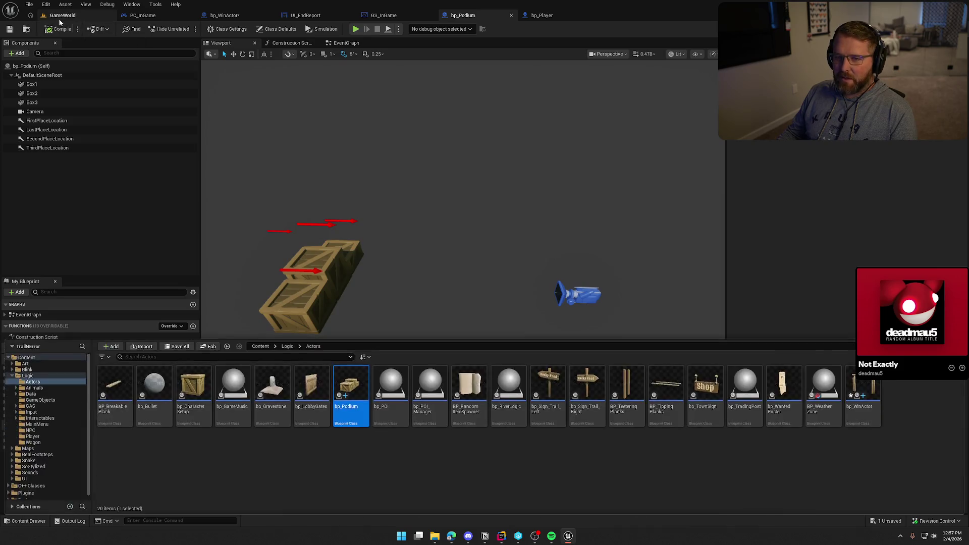
- Place a bp_Podium instance from the Content Drawer onto the grass in GameWorld
left_click(405, 252)
left_click_drag(405, 252, 424, 243)
key("ctrl+z")
key("ctrl+z")
key("ctrl+z")
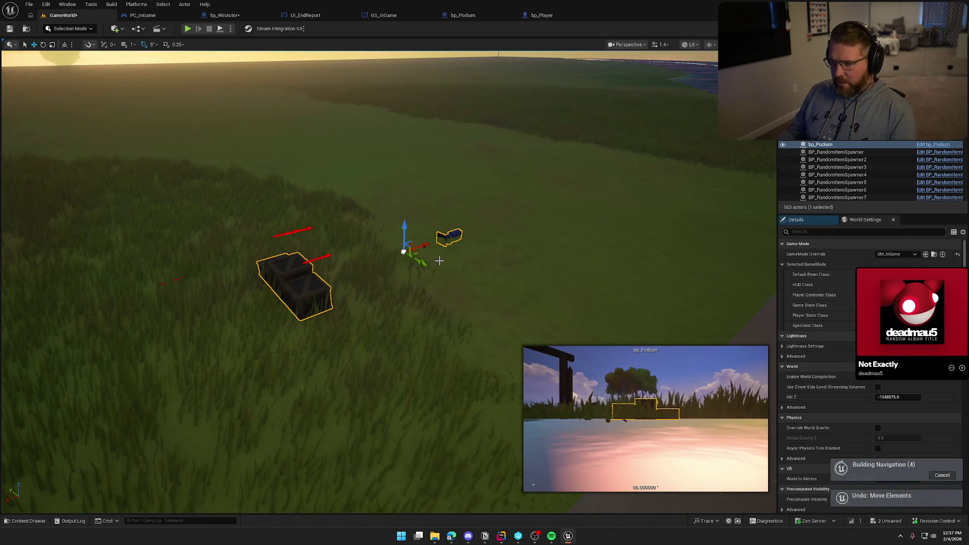
key("ctrl+space")
mouse_move(346, 400)
left_mouse_down()
mouse_move(417, 173)
mouse_move(411, 190)
left_mouse_up()
mouse_move(386, 295)
left_mouse_down()
mouse_move(434, 300)
mouse_move(340, 283)
mouse_move(346, 299)
mouse_move(364, 295)
left_mouse_up()
scroll(431, 333, "down", 2)
left_click_drag(431, 333, 430, 333)
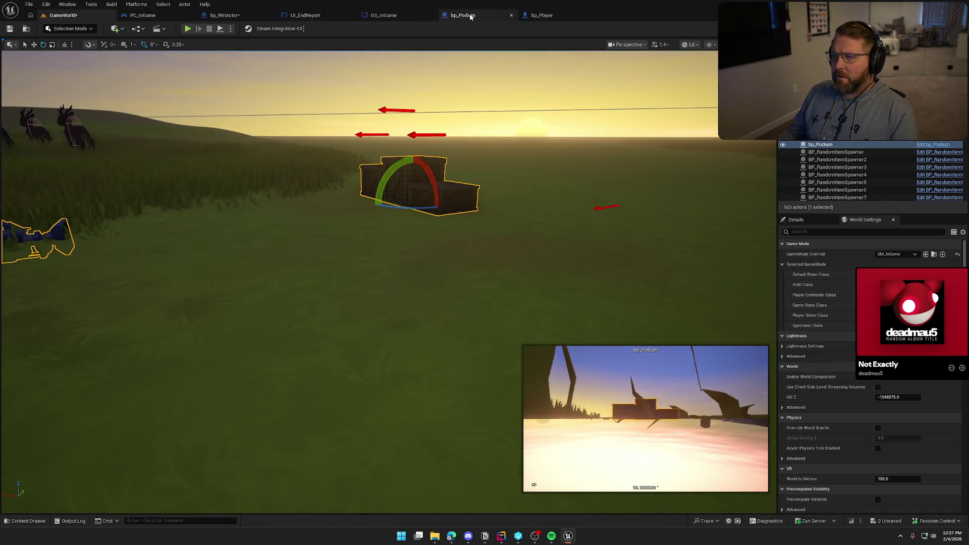
- Nudge the LastPlaceLocation marker in bp_Podium, compile, and return to GameWorld
left_click(471, 16)
left_click(282, 231)
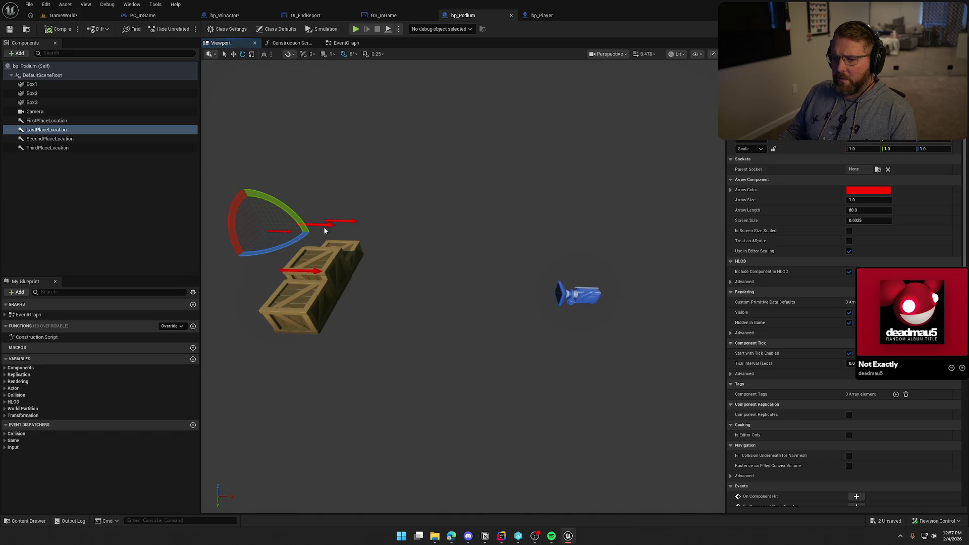
key("Return")
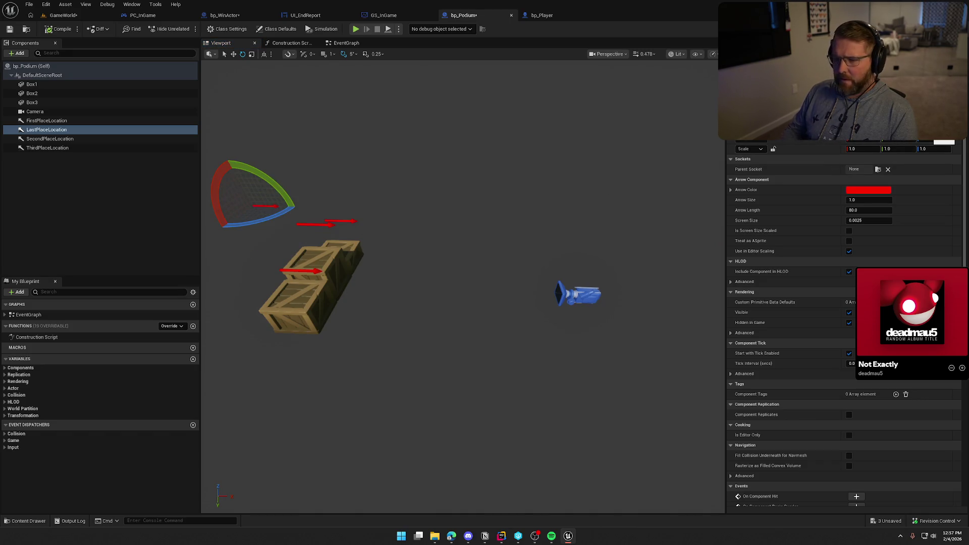
left_click(71, 26)
left_click(63, 15)
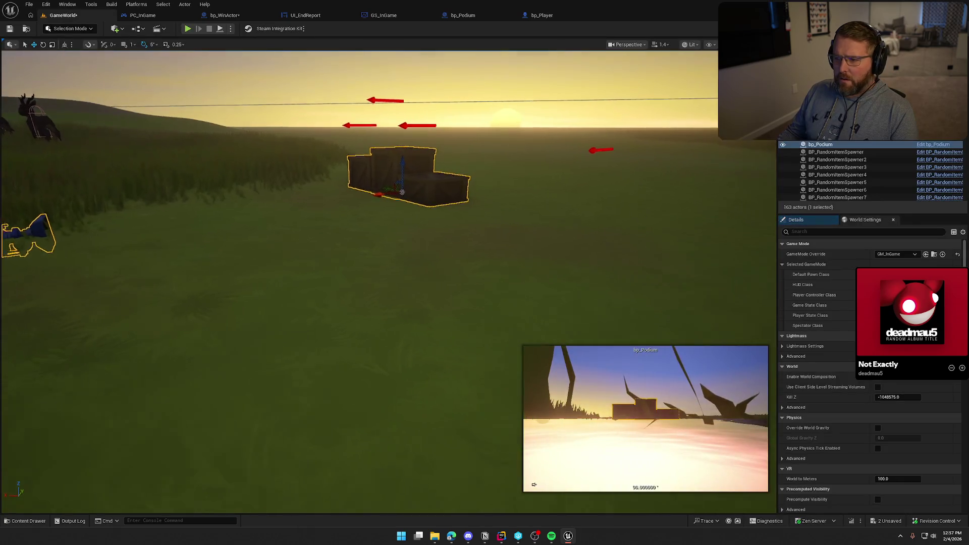
- Close bp_Podium and drop the placed podium to the ground closer to the viewpoint
mouse_move(443, 247)
left_mouse_down()
mouse_move(442, 232)
mouse_move(443, 248)
left_mouse_up()
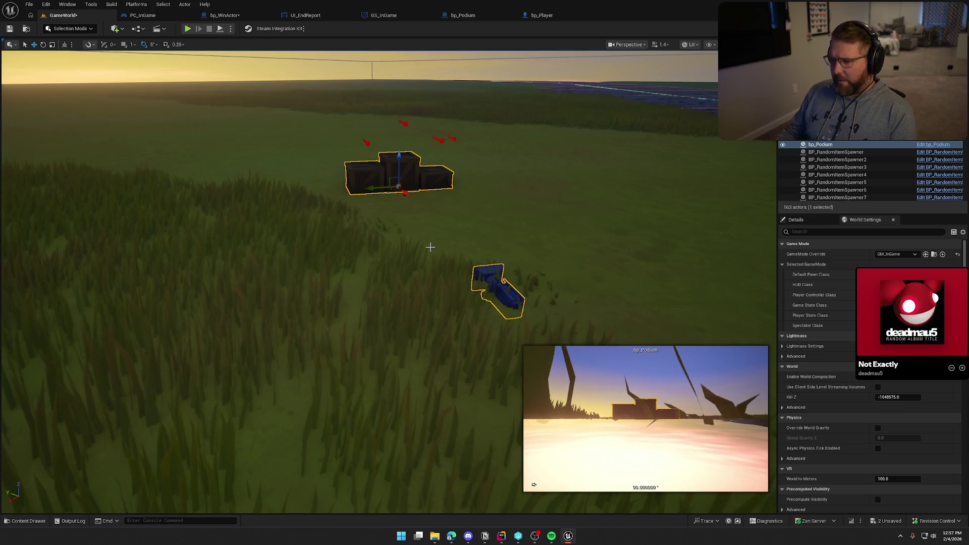
left_click(442, 250)
key("ctrl+z")
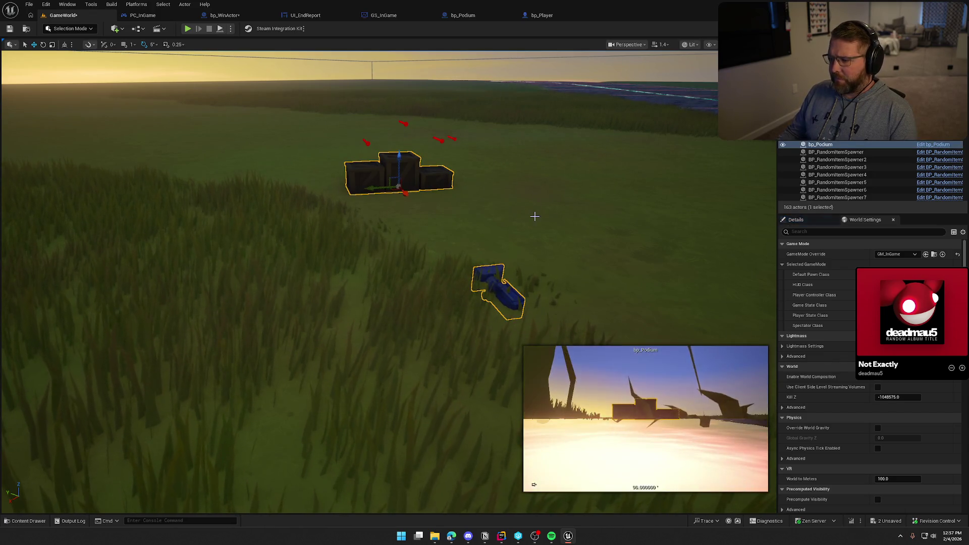
middle_click(463, 15)
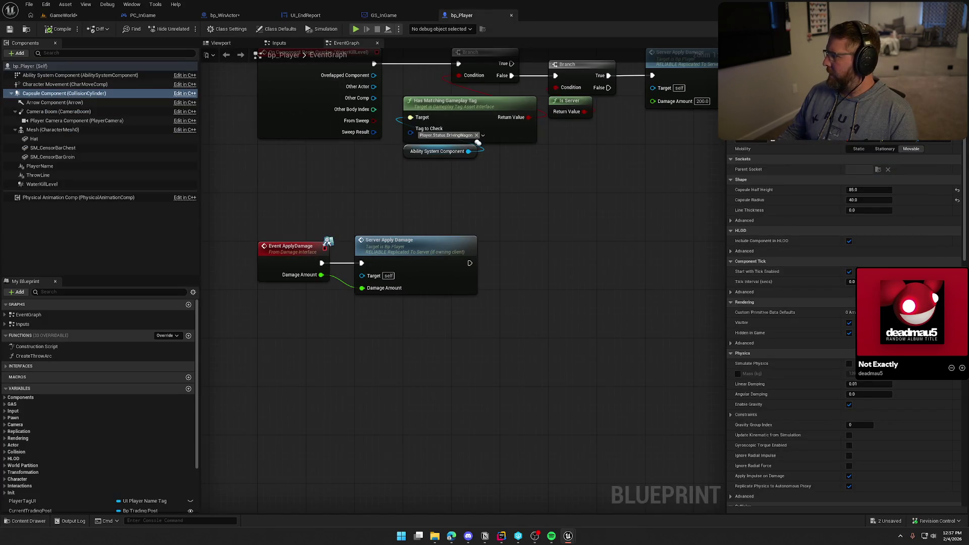
left_click(63, 15)
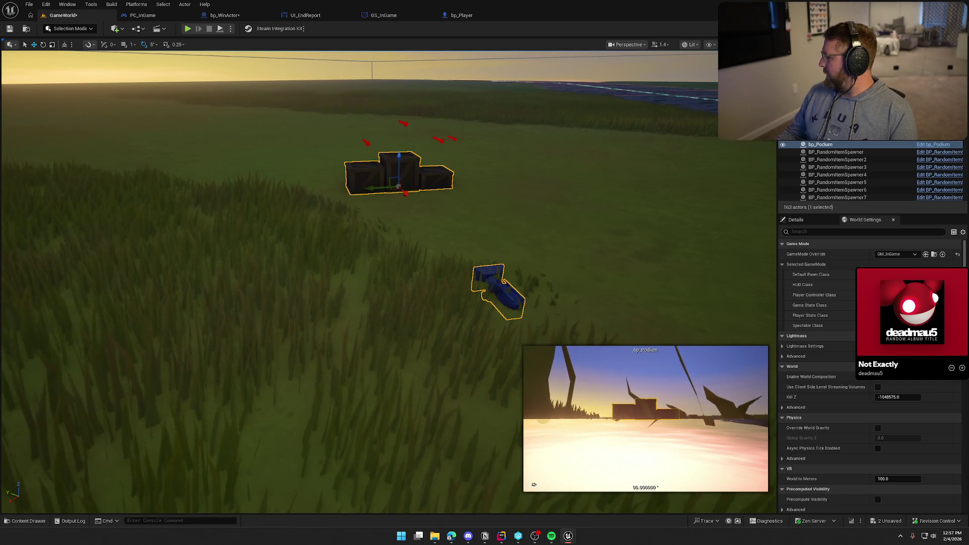
key("End")
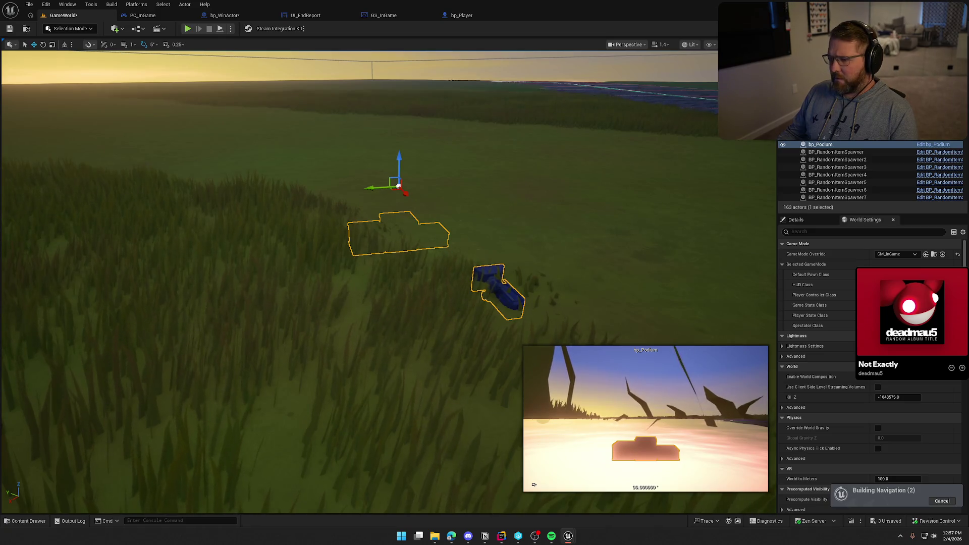
left_click_drag(399, 186, 399, 197)
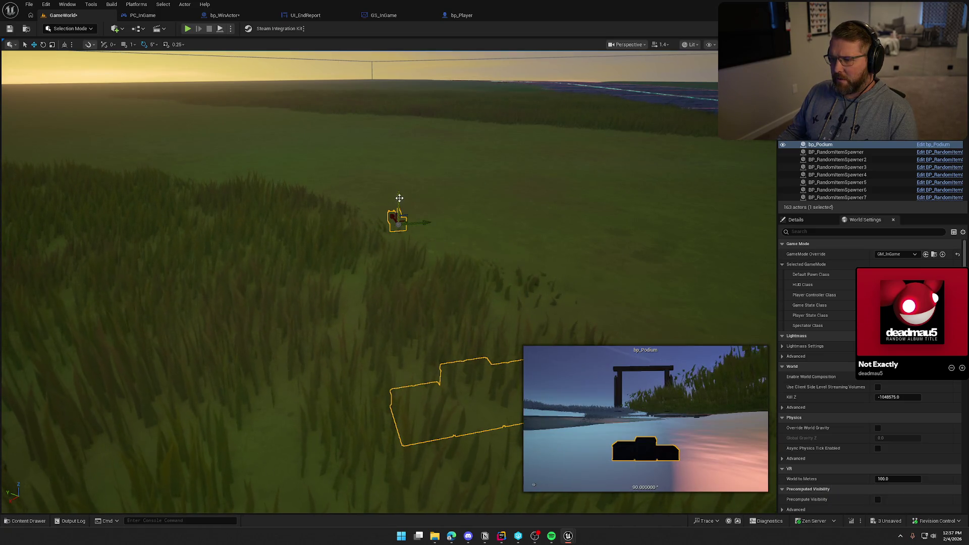
left_click(796, 219)
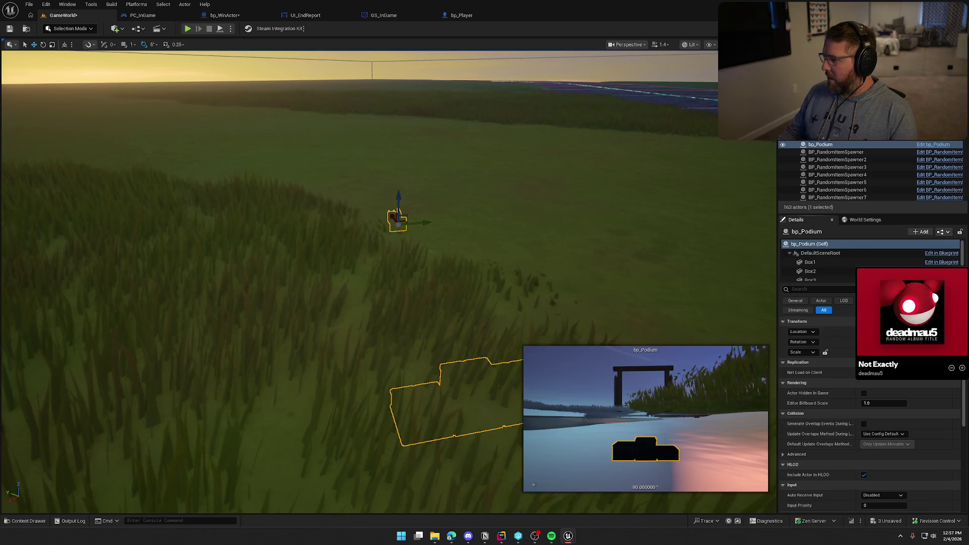
mouse_move(398, 218)
left_mouse_down()
mouse_move(474, 400)
mouse_move(474, 509)
left_mouse_up()
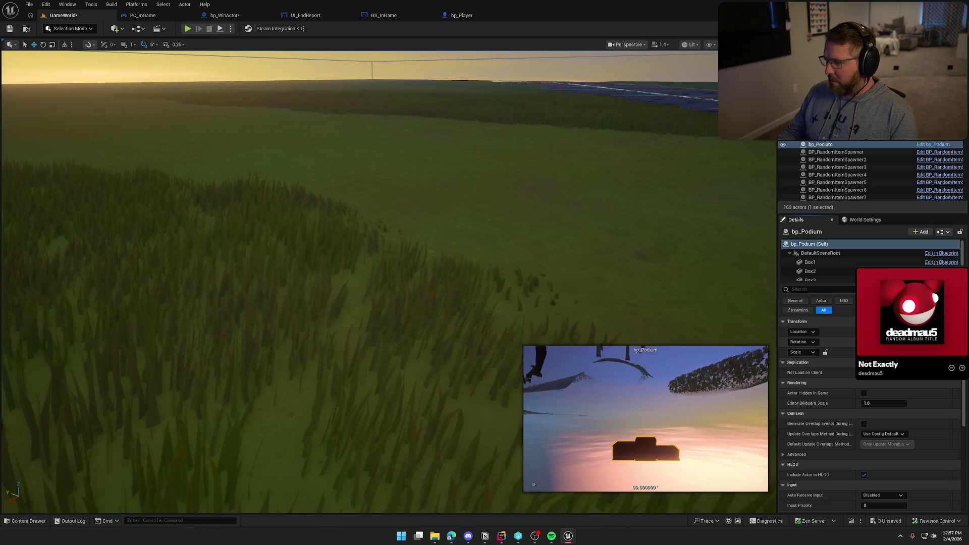
left_click_drag(545, 294, 545, 289)
- Delete the old podium, place a fresh bp_Podium from the Content Drawer, and frame it
key("Delete")
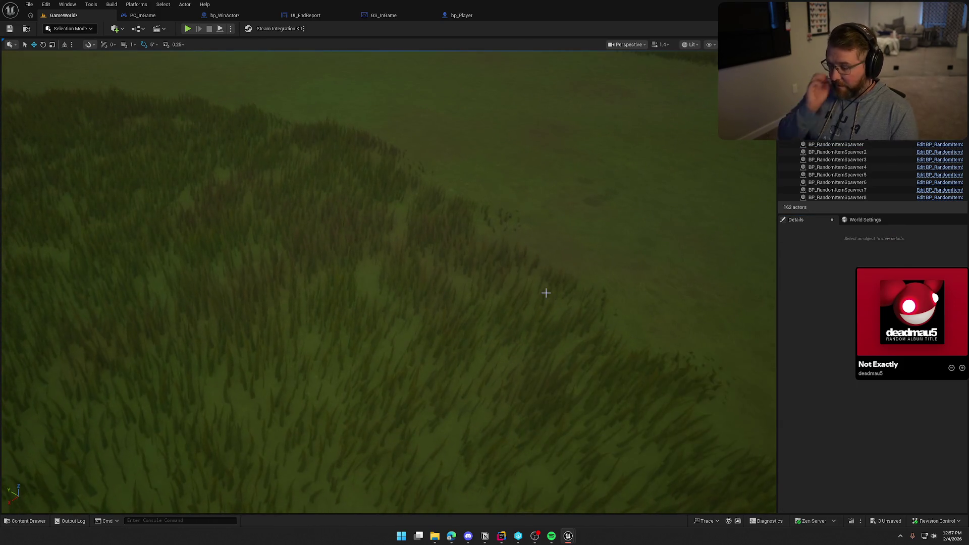
key("ctrl+space")
left_click_drag(396, 211, 450, 108)
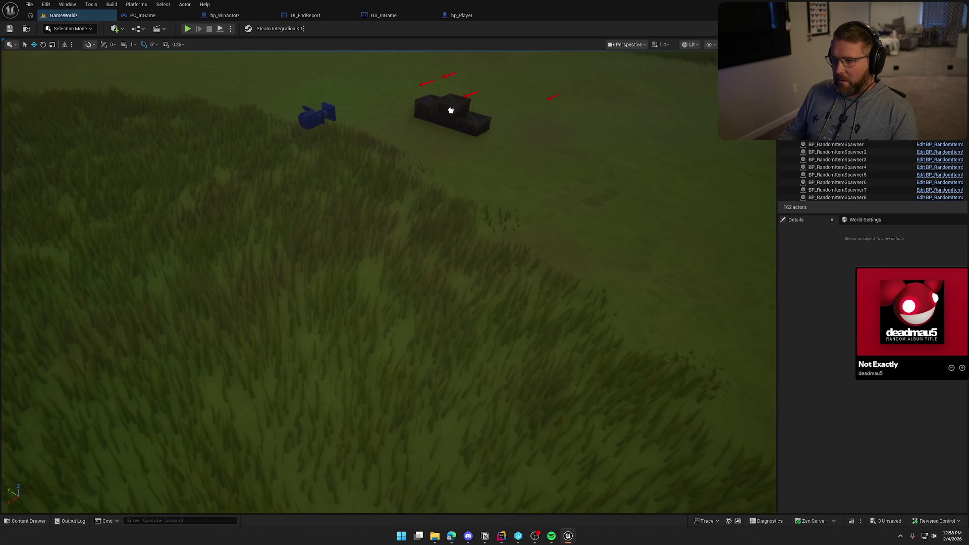
left_click_drag(517, 225, 517, 283)
key("f")
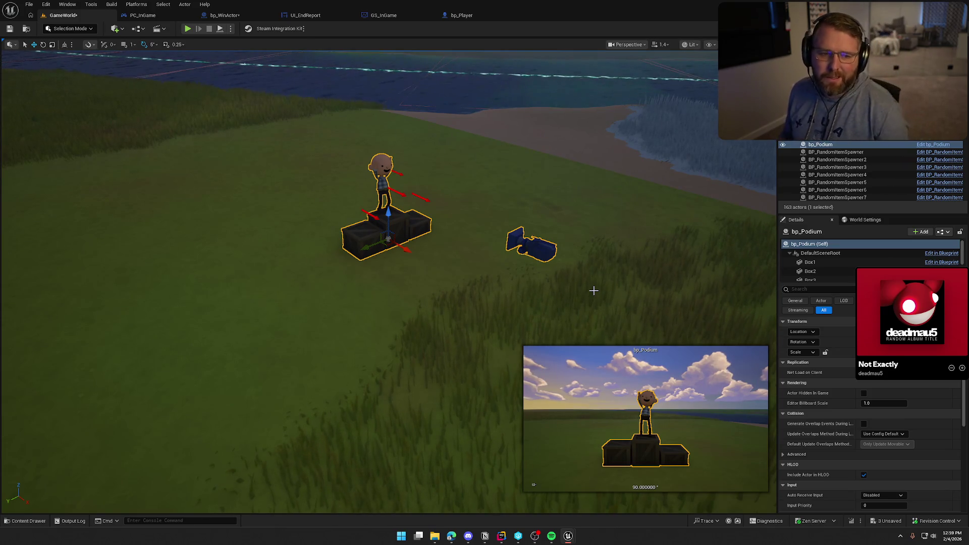
- Frame the podium, zoom in on its characters, and orbit to a low horizon angle
key("f")
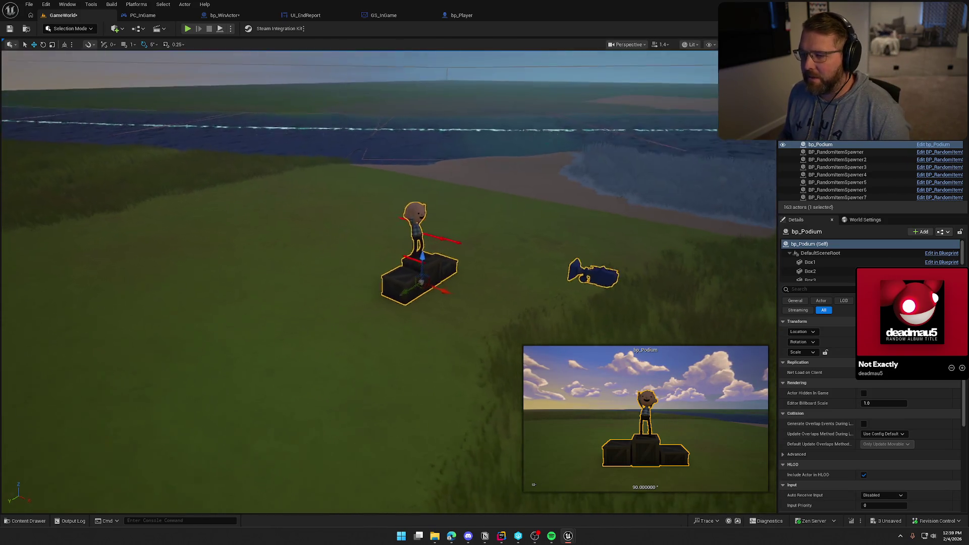
scroll(354, 278, "down", 5)
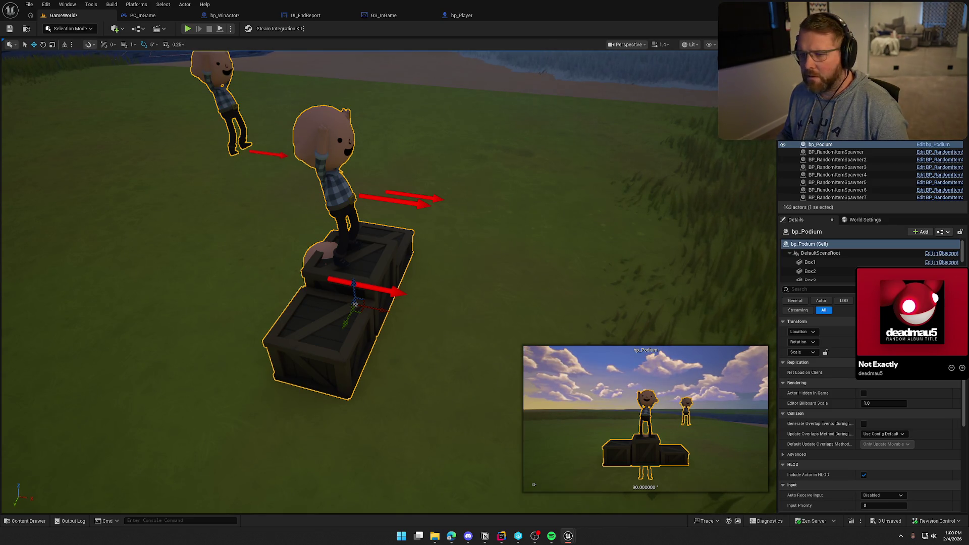
left_click_drag(647, 251, 647, 212)
- Refocus on the podium and orbit from a top-down view to a low side view of the characters
key("f")
scroll(384, 302, "up", 5)
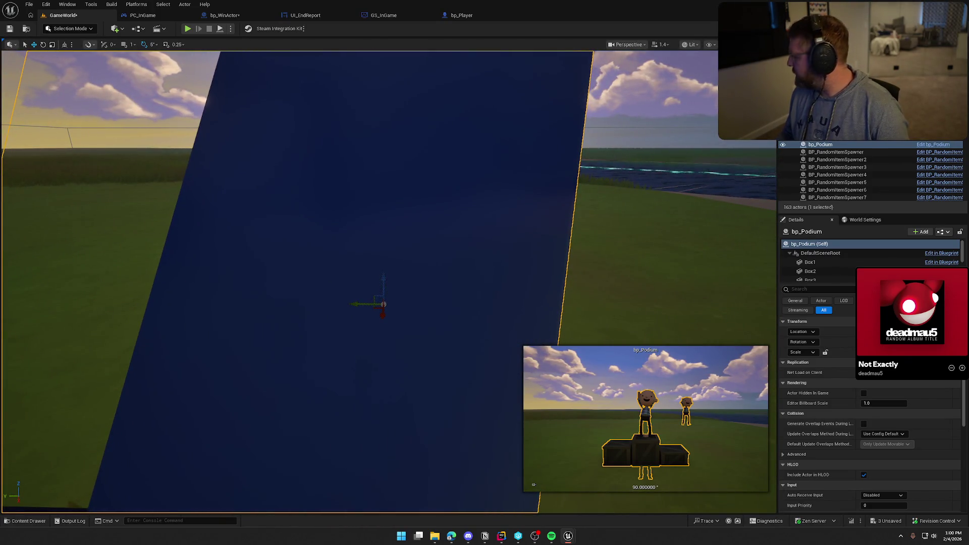
key("f")
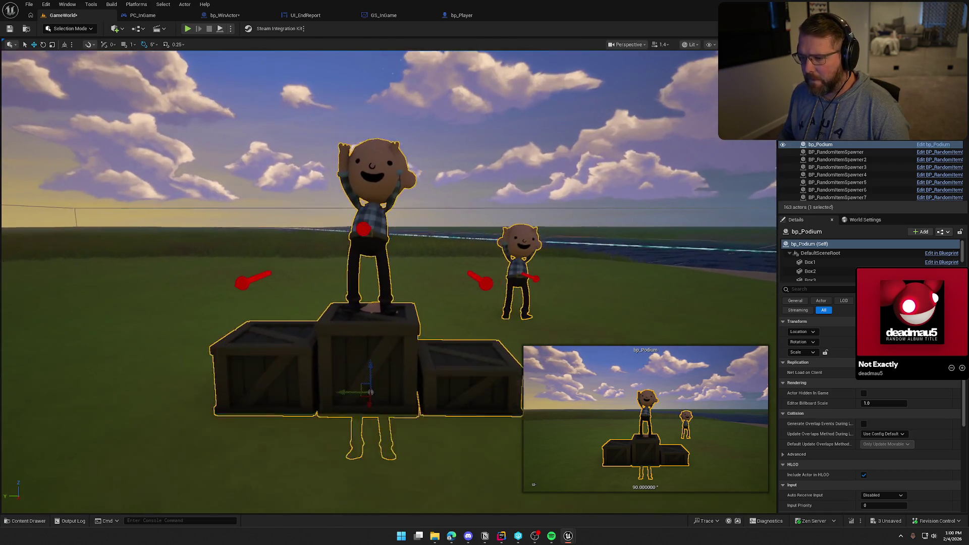
left_click_drag(625, 269, 625, 292)
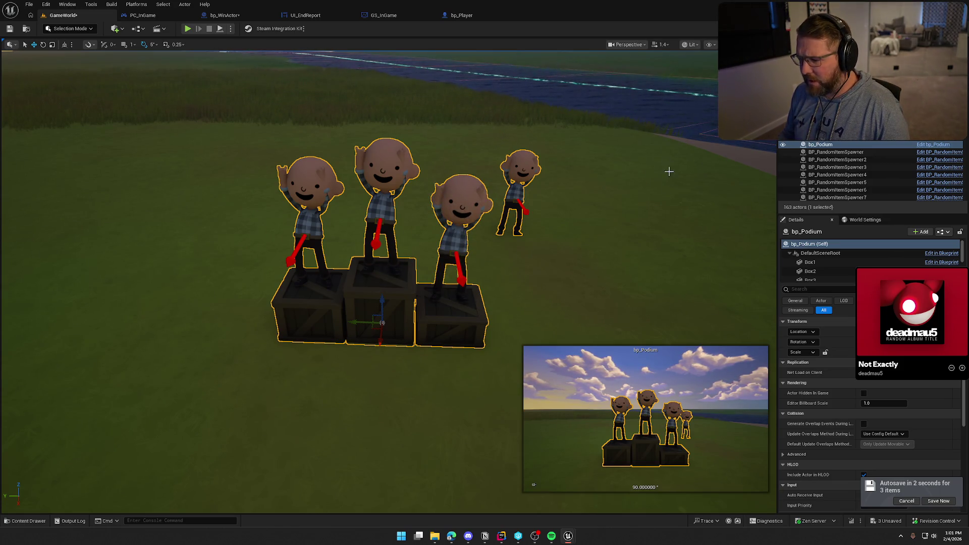
left_click_drag(668, 168, 555, 161)
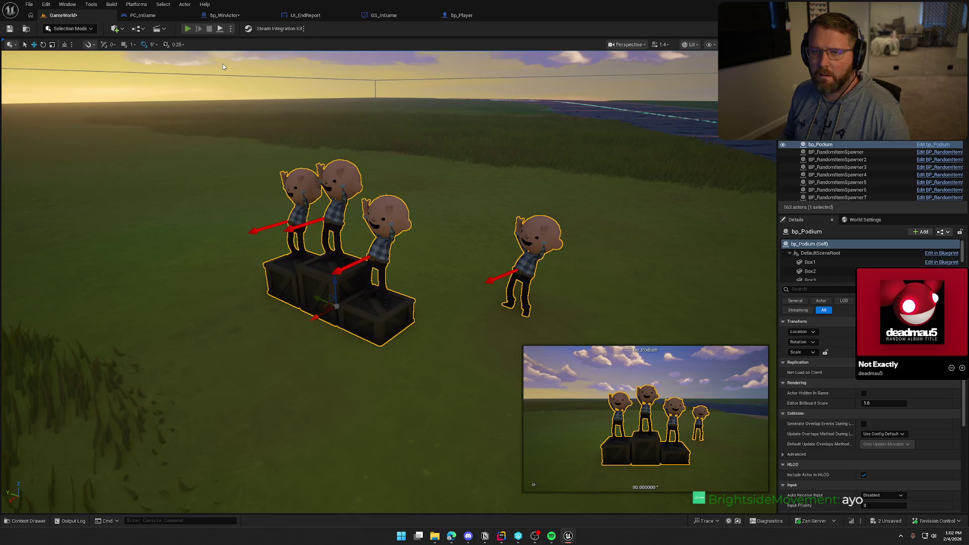
- Play the level, run the character forward toward the podium, then stop the session
key("alt+p")
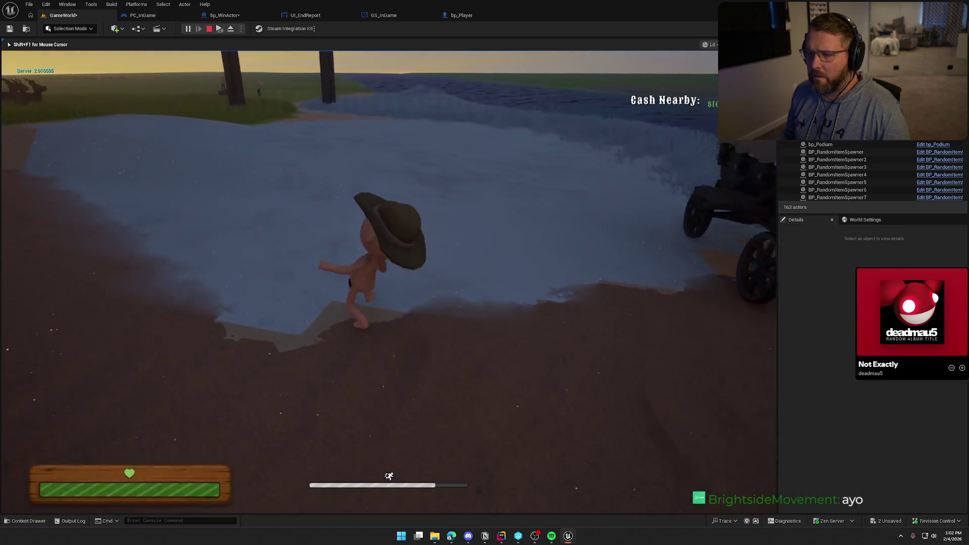
key("w")
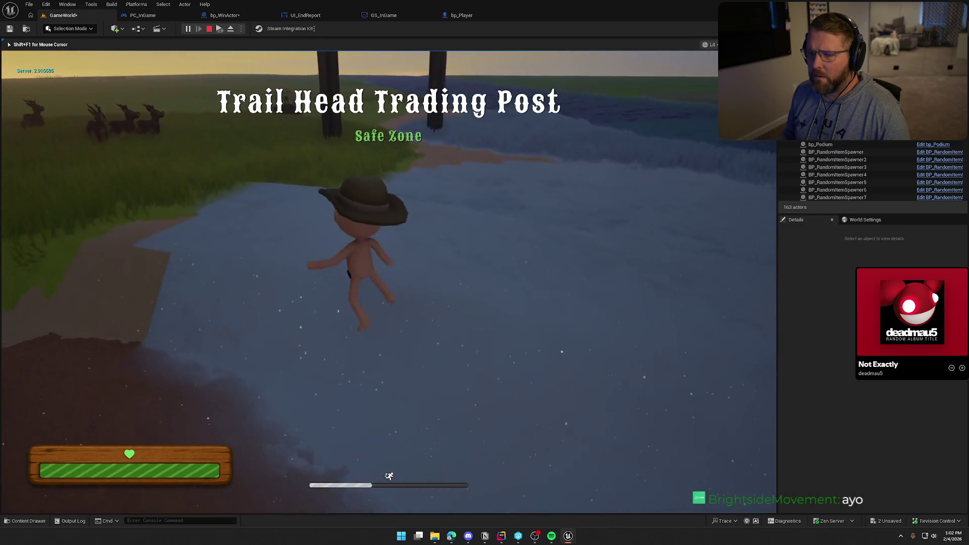
key("w")
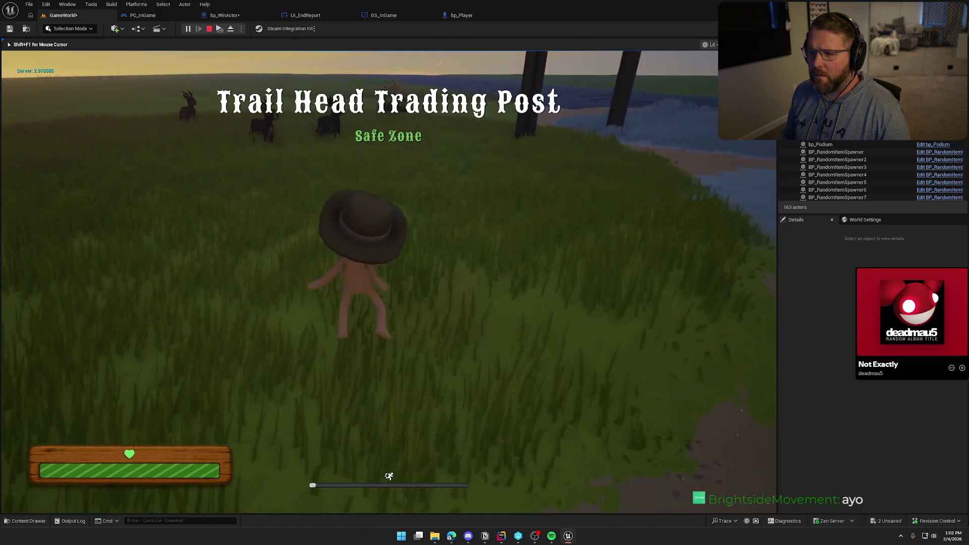
key("w")
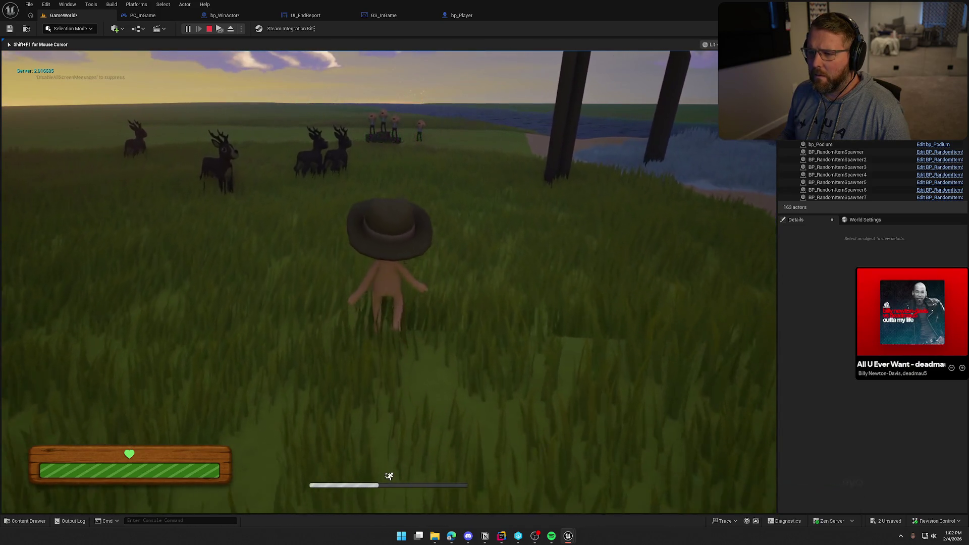
key("w")
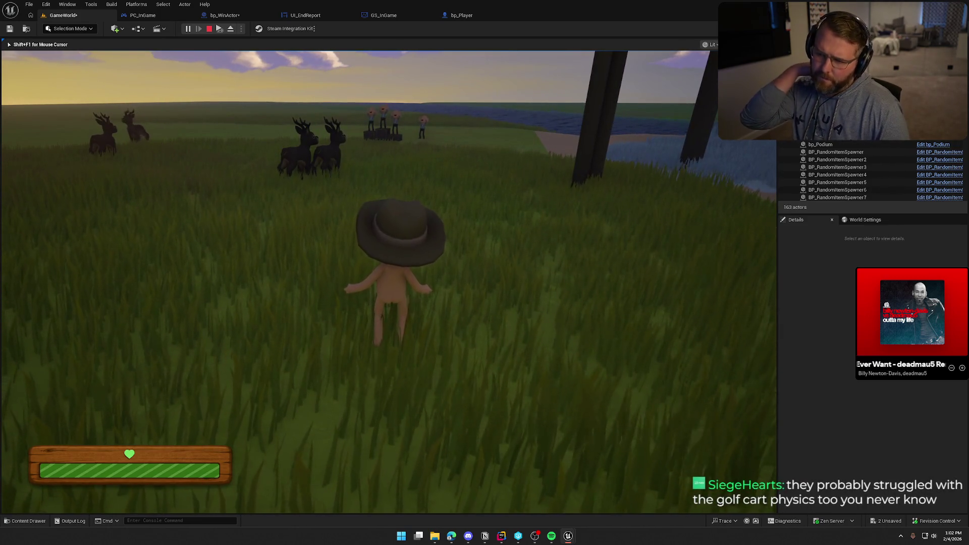
key("Escape")
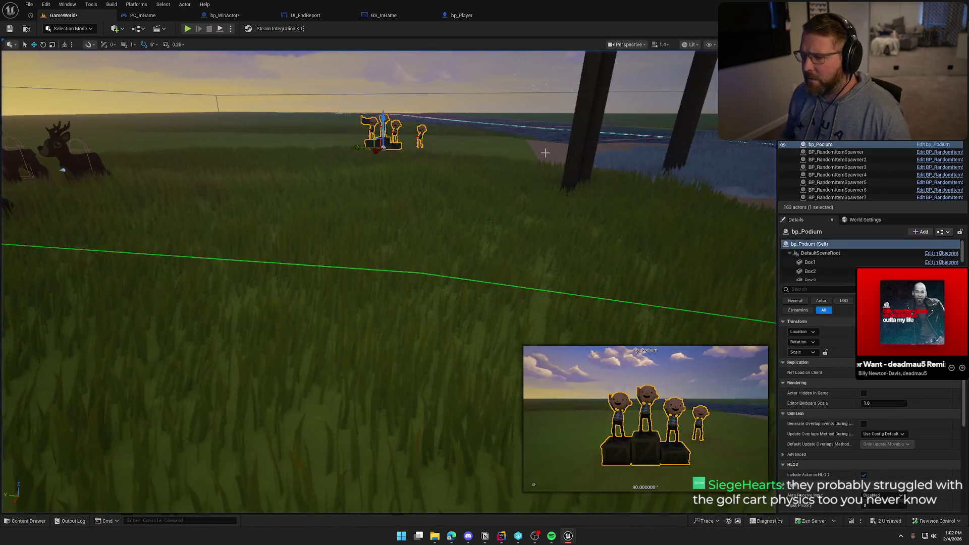
- Select the bp_WinActor gateway, open its event graph, and save and compile it
left_click(585, 152)
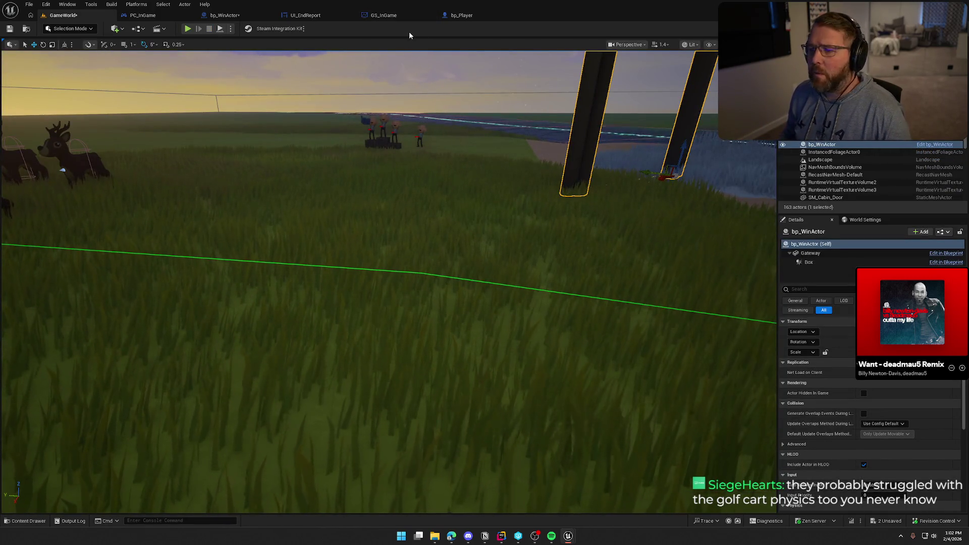
left_click(224, 15)
key("ctrl+s")
left_click(189, 360)
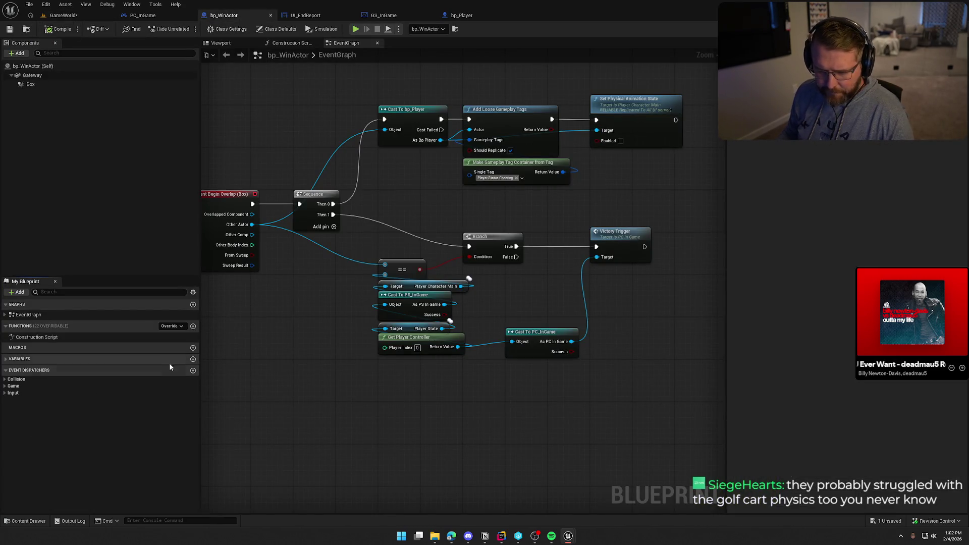
- Add a Podium variable of type Bp Podium Object Reference to bp_WinActor, then compile and save
left_click(193, 359)
type("P")
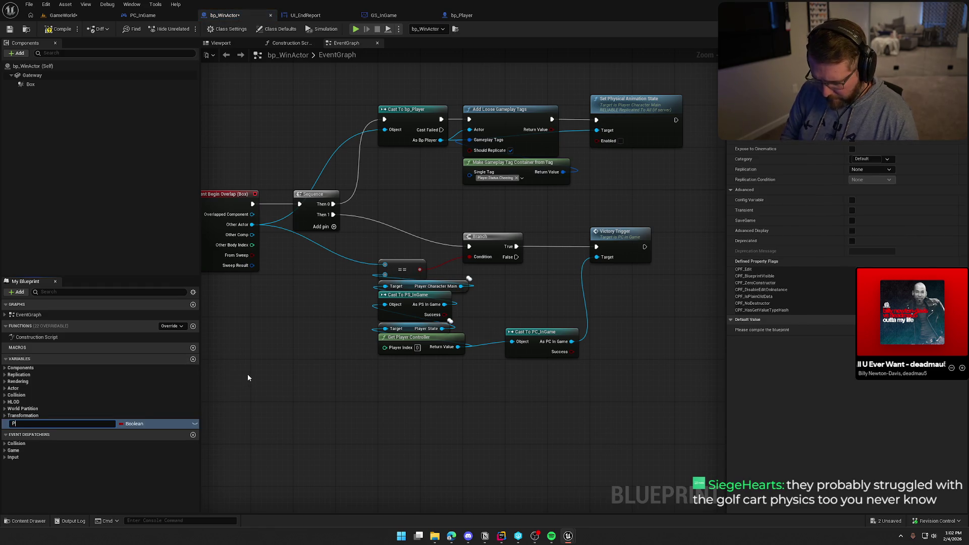
type("odium")
key("Return")
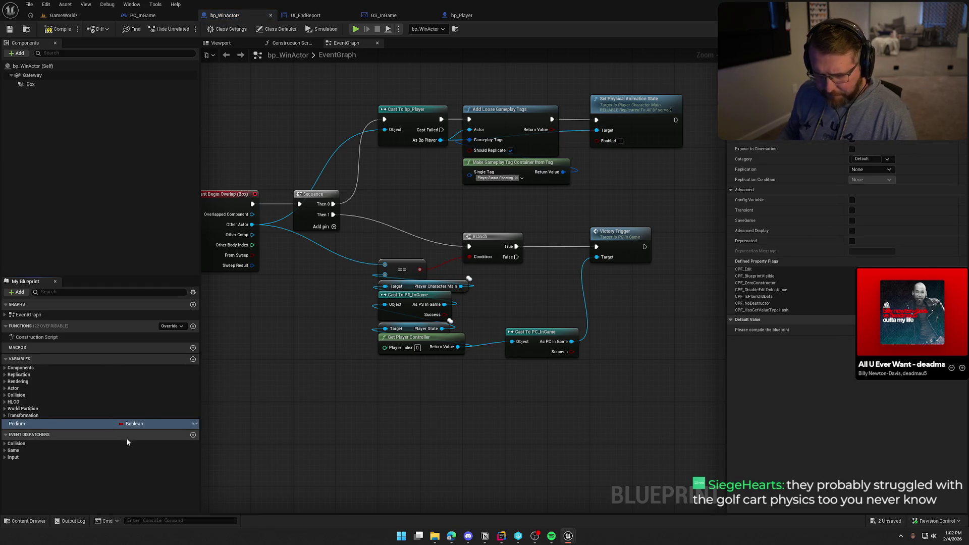
left_click(132, 424)
type("bp po")
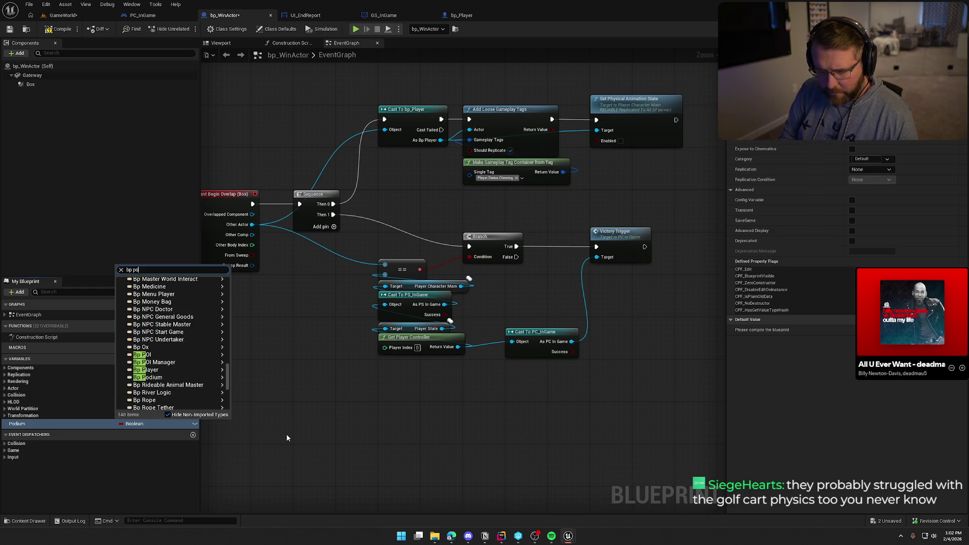
mouse_move(217, 341)
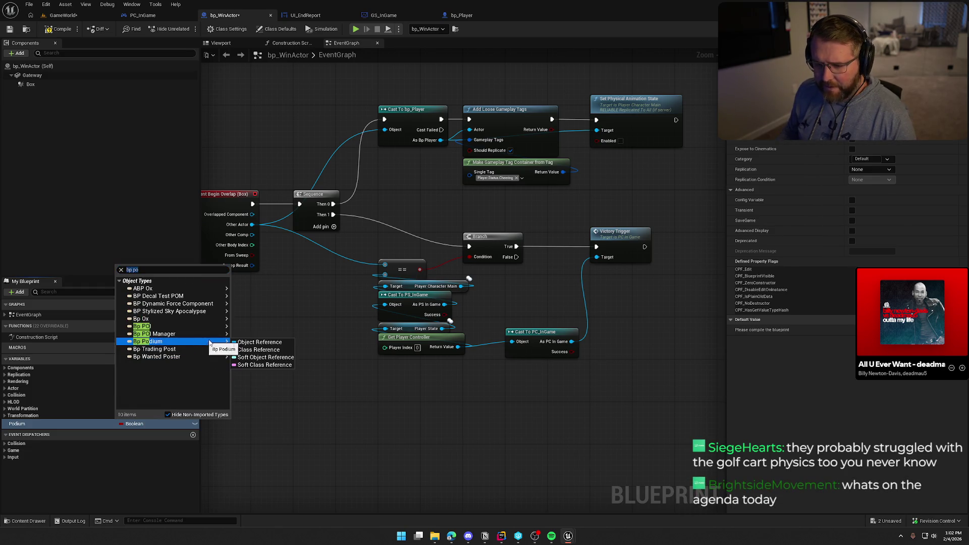
left_click(262, 343)
left_click(136, 424)
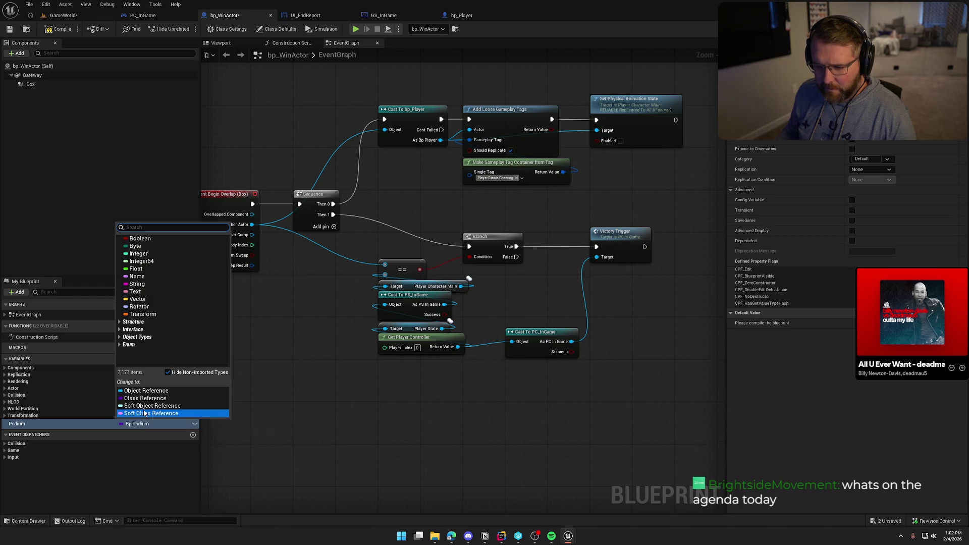
left_click(147, 391)
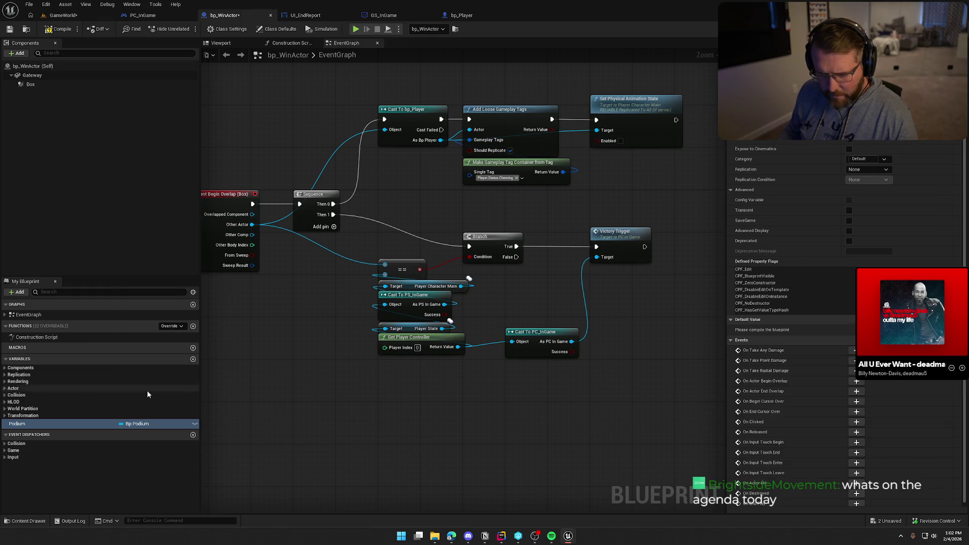
key("ctrl+s")
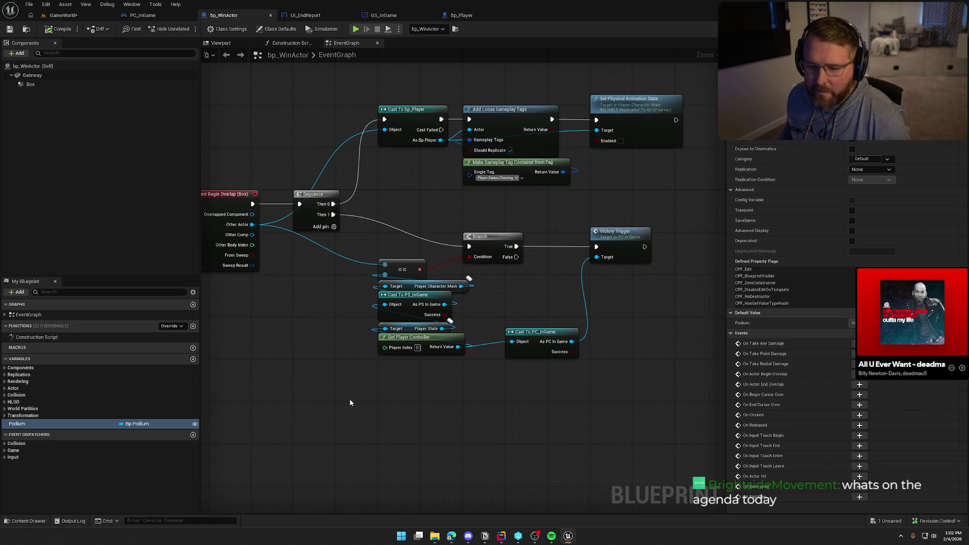
left_click(63, 15)
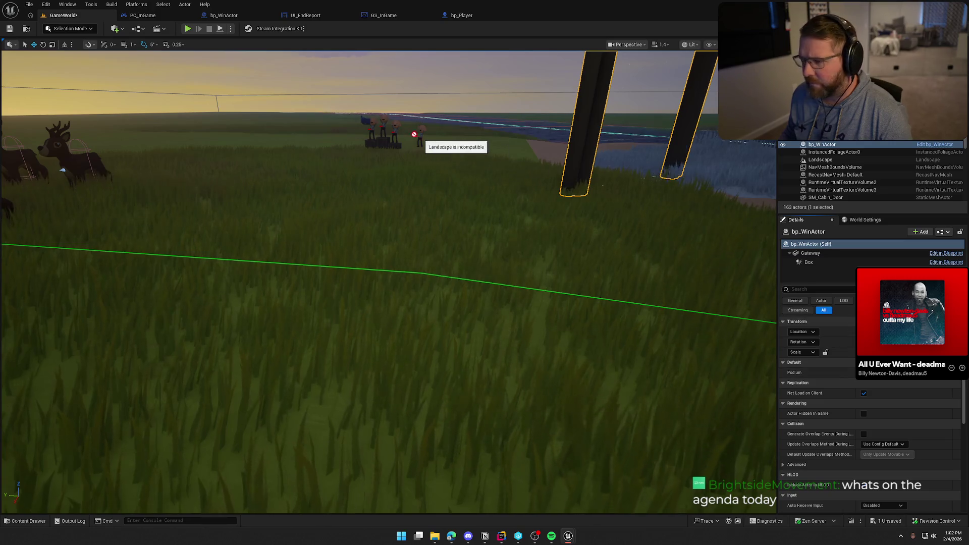
key("f")
mouse_move(644, 333)
left_mouse_down()
mouse_move(580, 323)
mouse_move(643, 332)
left_mouse_up()
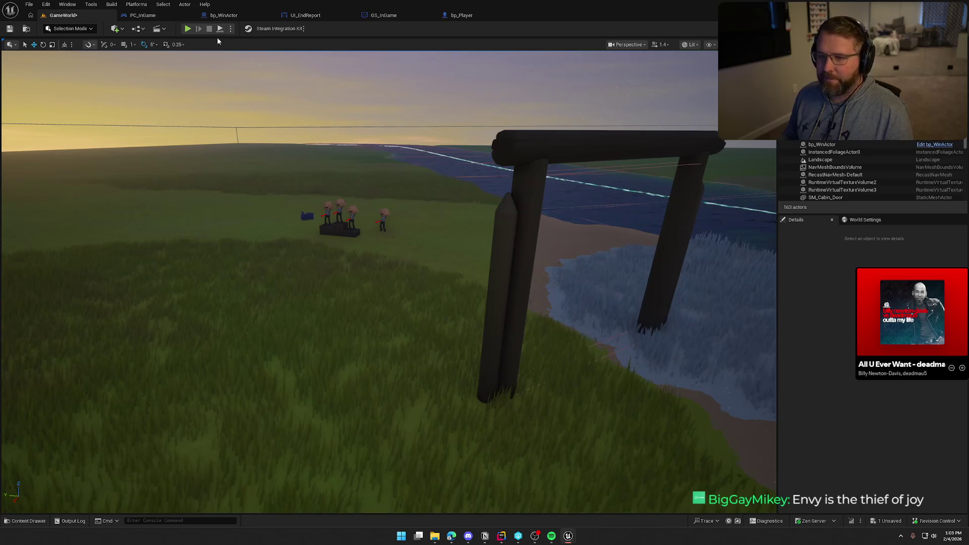
- Add a Set View Target with Blend node from the As PC In Game output, executing after Victory Trigger
left_click(227, 15)
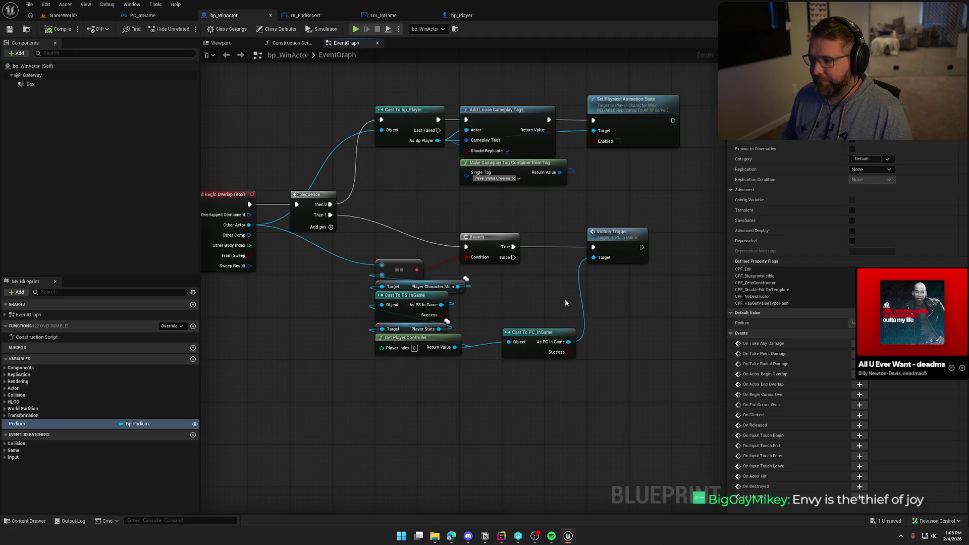
left_click_drag(628, 240, 589, 244)
left_click_drag(578, 328, 440, 307)
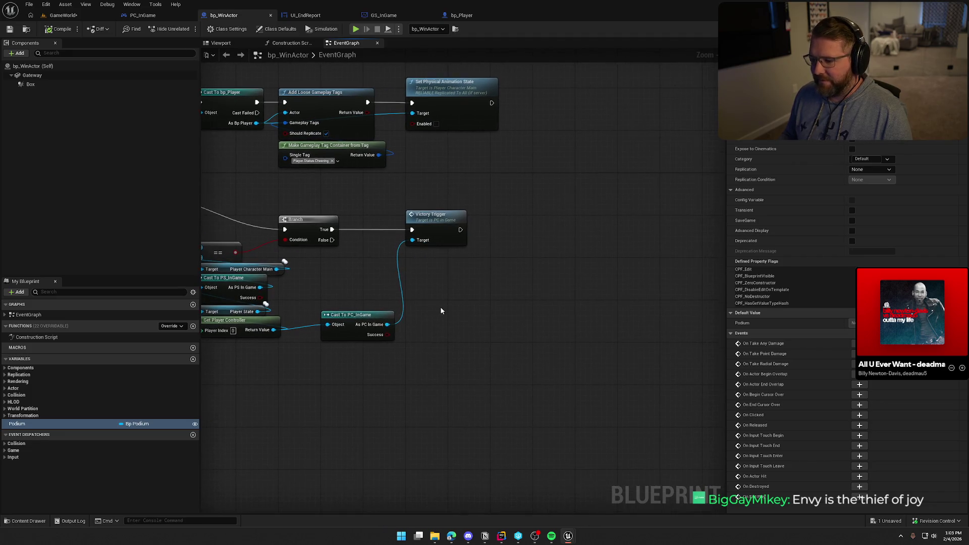
mouse_move(387, 324)
left_mouse_down()
mouse_move(439, 320)
mouse_move(461, 230)
left_mouse_up()
type("set view target")
key("Return")
left_click_drag(497, 334, 549, 228)
left_click(524, 195)
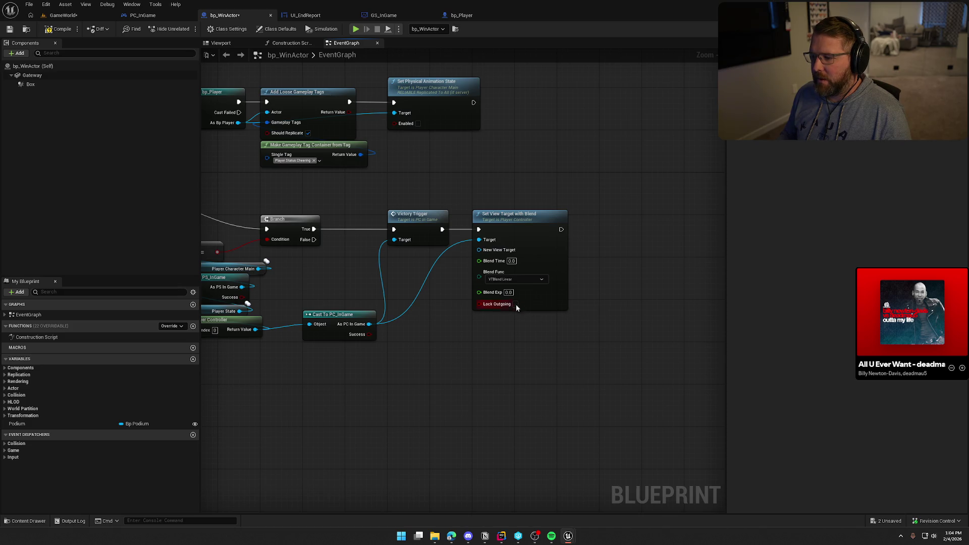
- Keep Blend Time at 0.0 and connect a Podium getter to New View Target
left_click(512, 261)
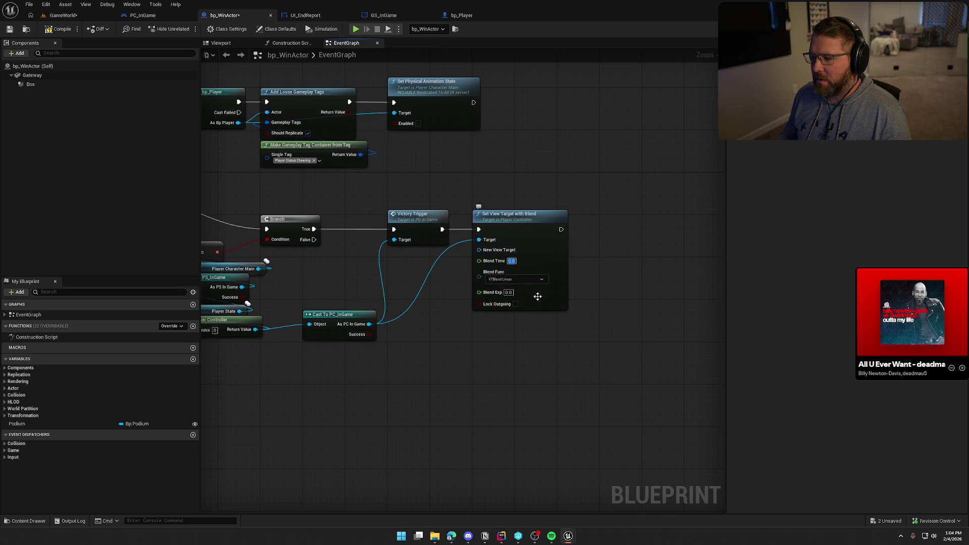
left_click(587, 367)
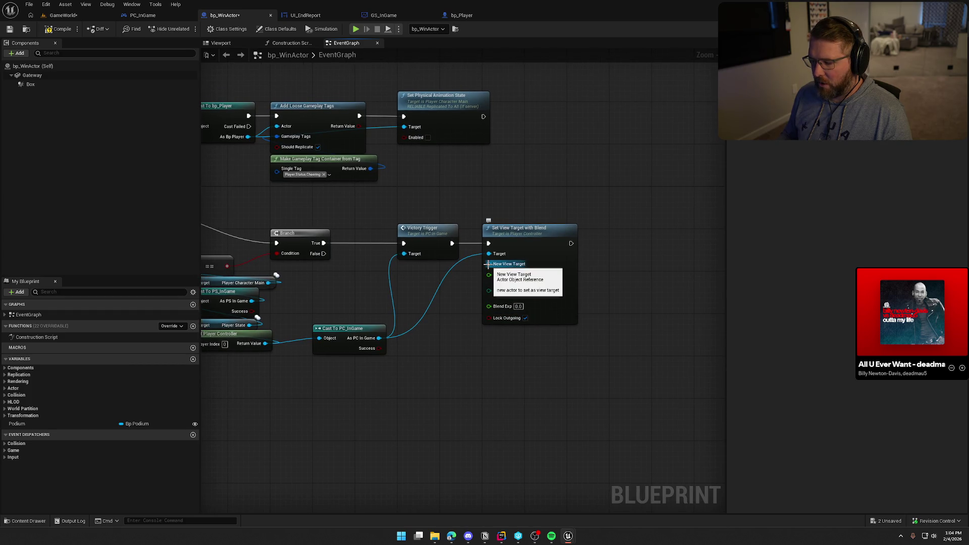
left_click_drag(16, 424, 492, 262)
left_click_drag(424, 281, 445, 276)
left_click(353, 226)
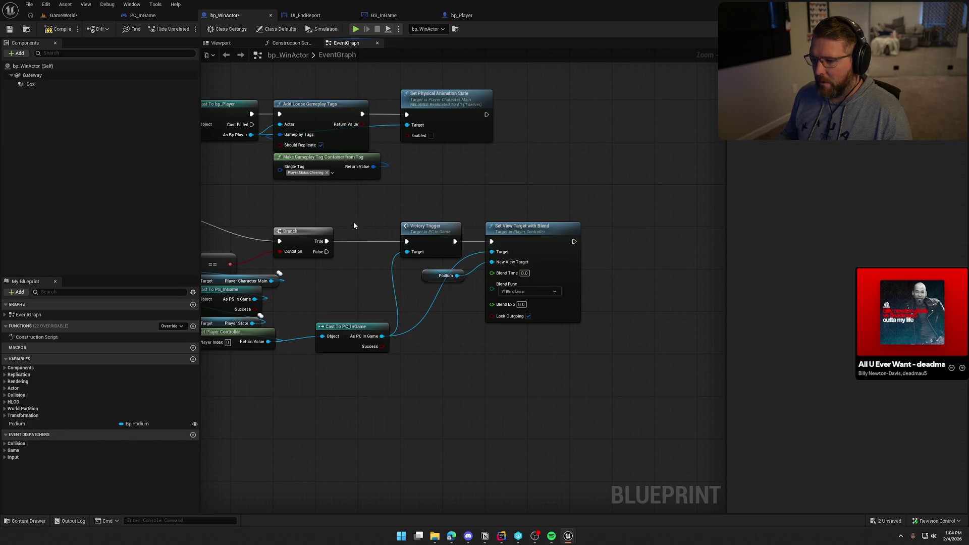
key("ctrl+Tab")
key("ctrl+Tab")
key("ctrl+Tab")
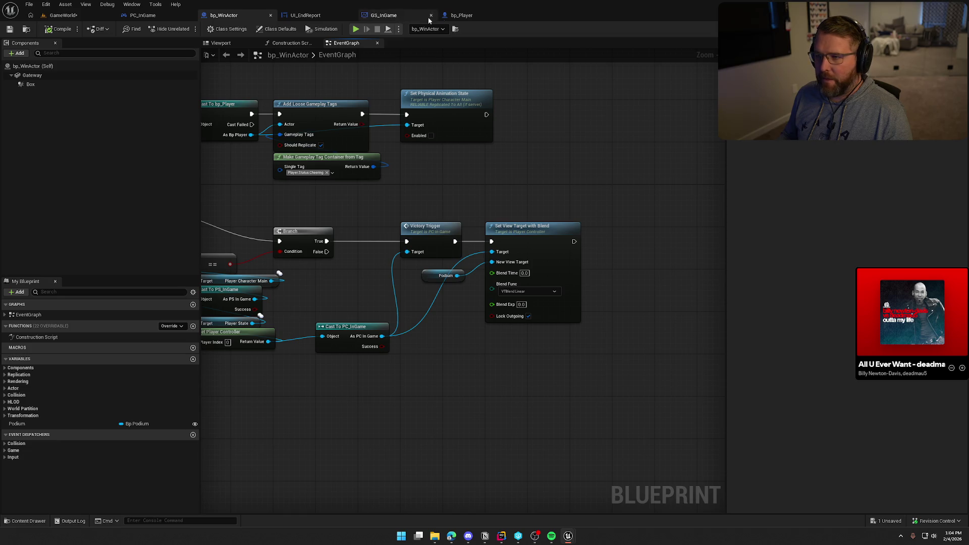
- Wire Clear All Mappings directly into Push New UI, compile PC_InGame, and start playing GameWorld
left_click_drag(482, 268, 385, 279)
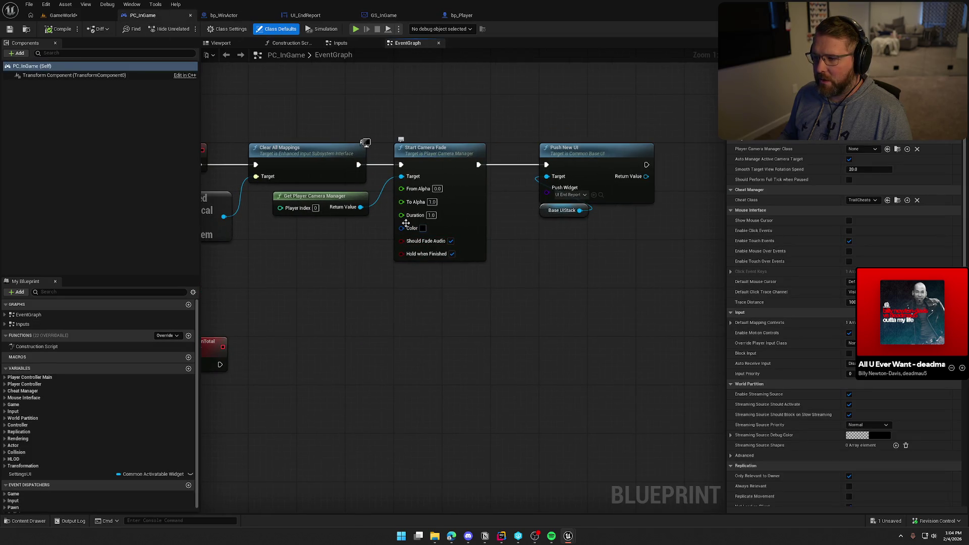
left_click_drag(357, 170, 546, 164)
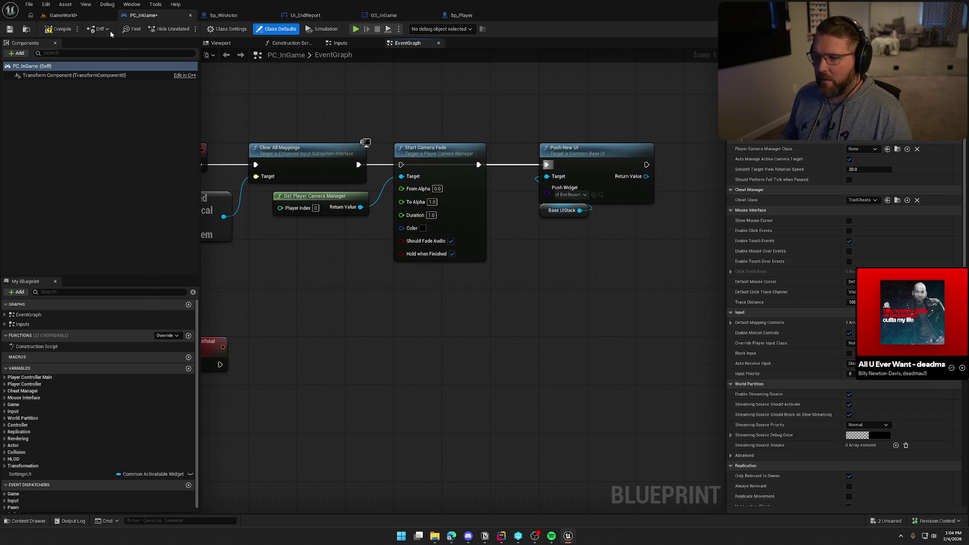
left_click(60, 29)
left_click(64, 19)
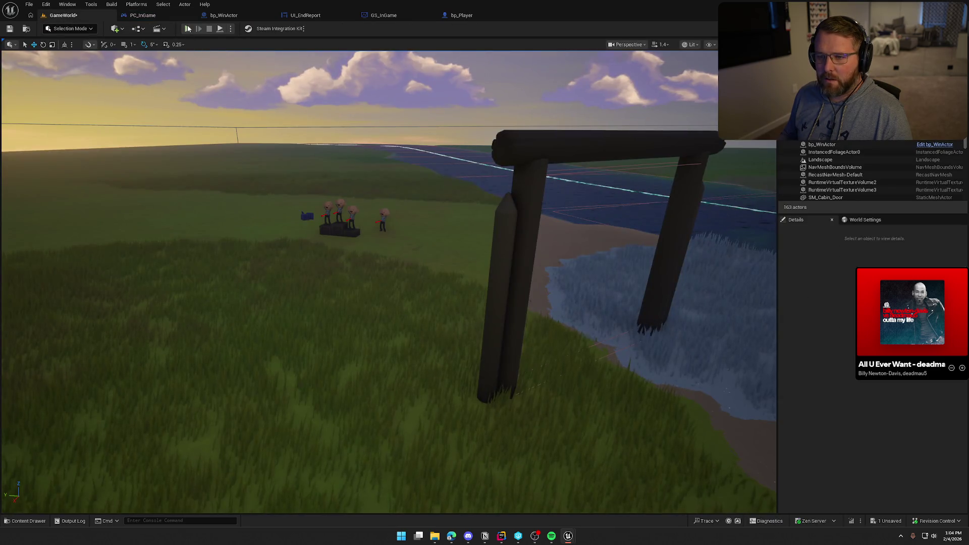
left_click(188, 30)
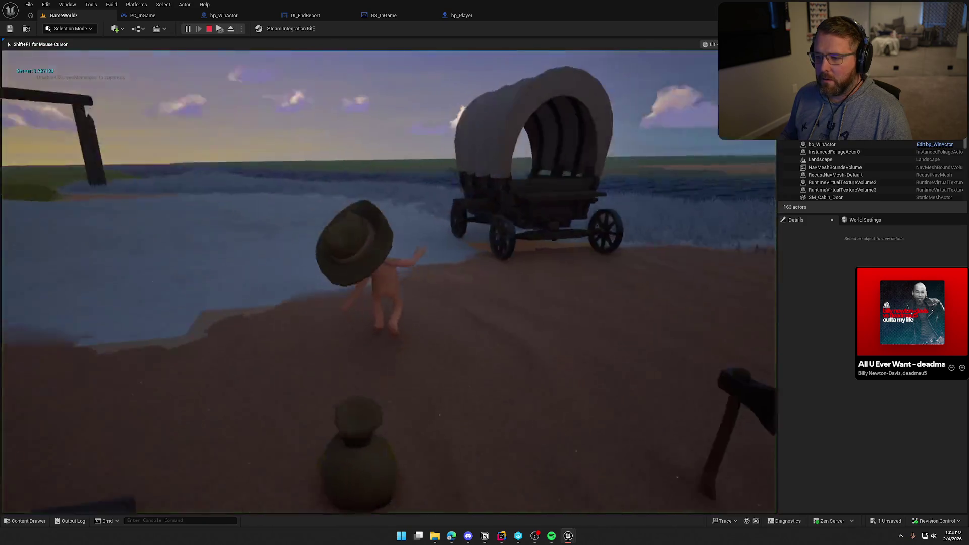
- Run the character forward through the trading post onto the grass to reach the win scene
key("w")
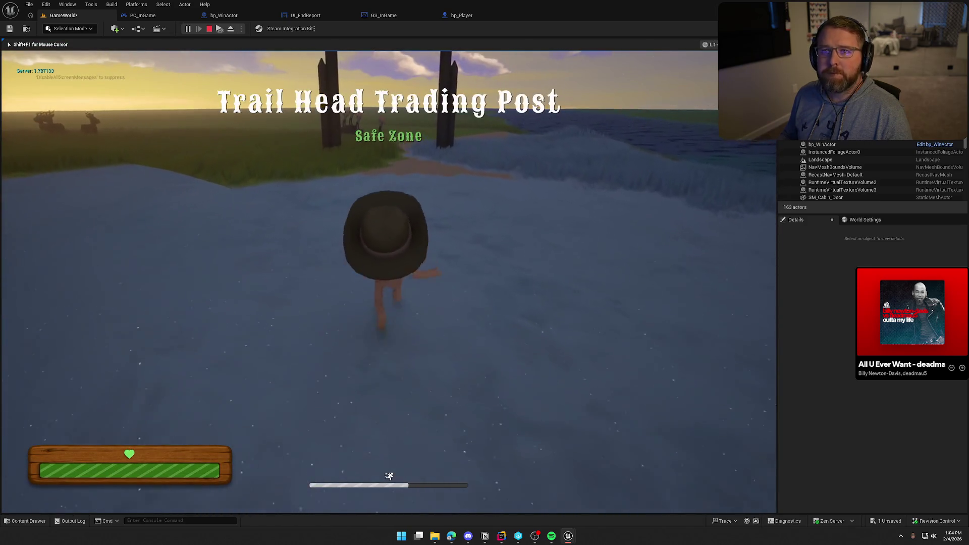
key("w")
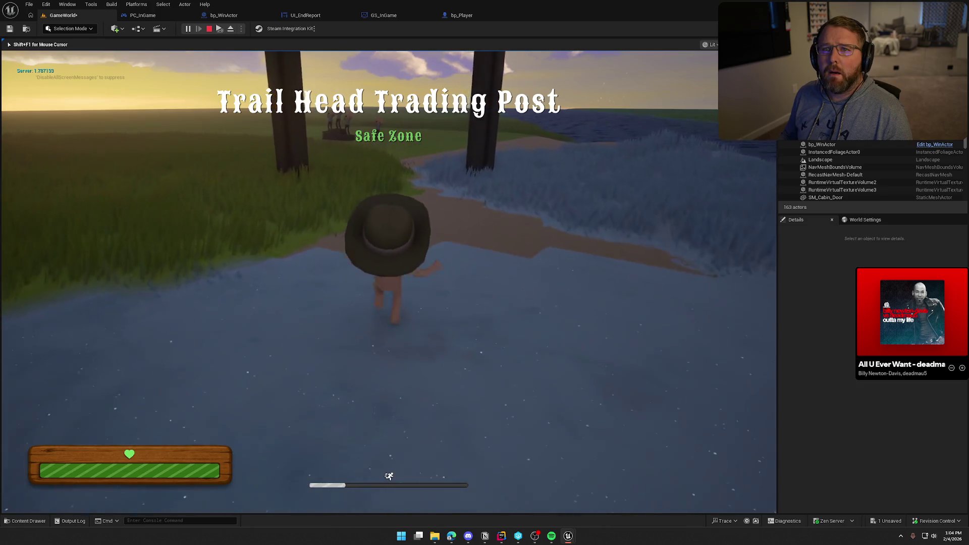
key("w")
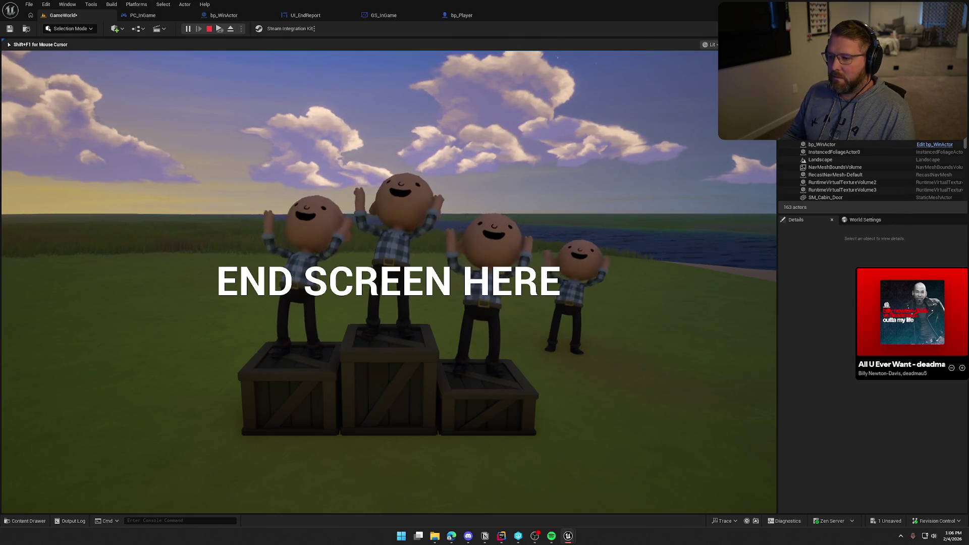
- Stop, replay, and walk through the gate to the podium win screen, then stop and open the Content Drawer
key("Escape")
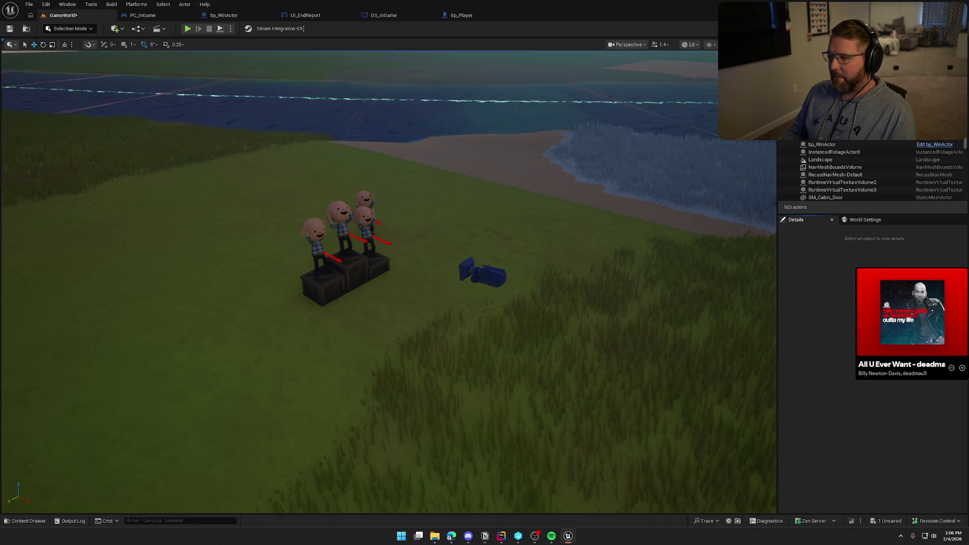
mouse_move(283, 144)
left_mouse_down()
mouse_move(292, 144)
mouse_move(264, 145)
left_mouse_up()
key("alt+p")
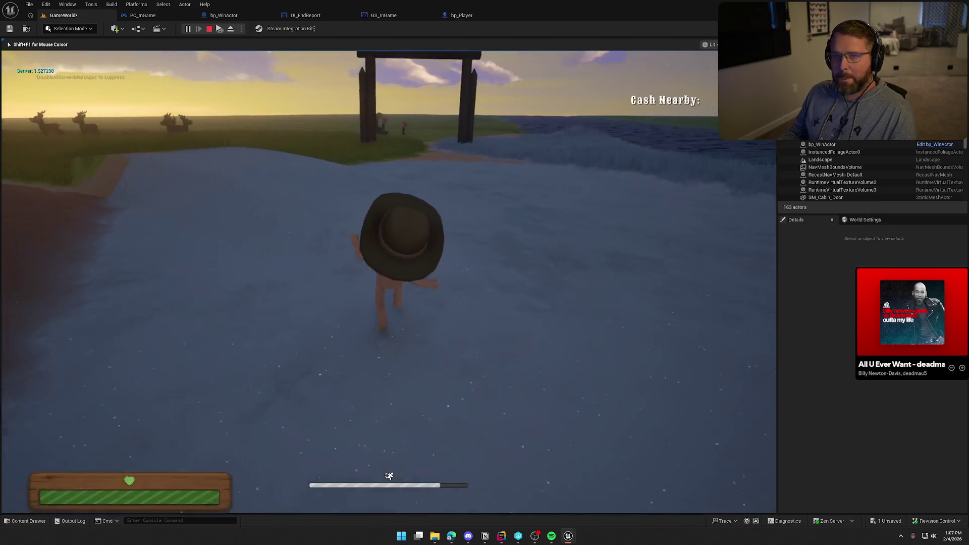
key("w")
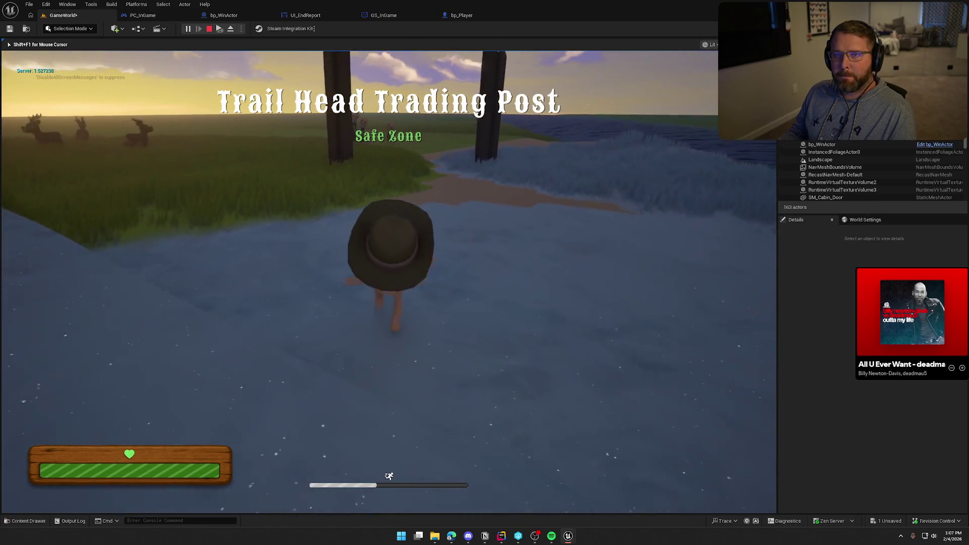
key("w")
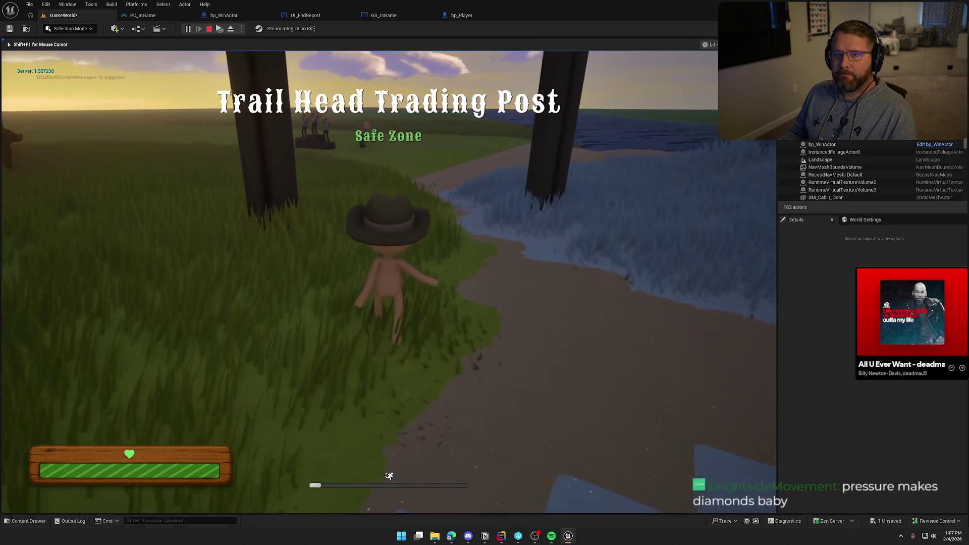
key("w")
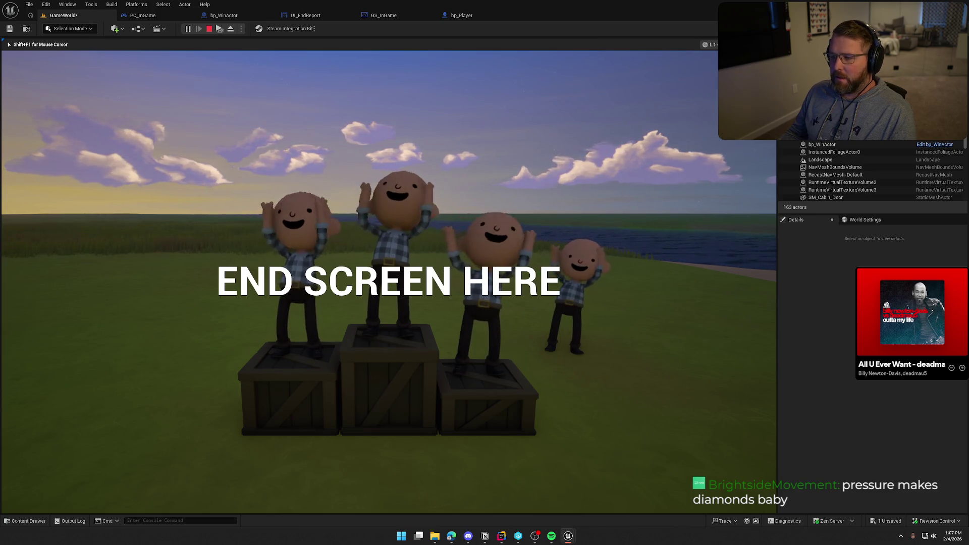
key("Escape")
key("ctrl+space")
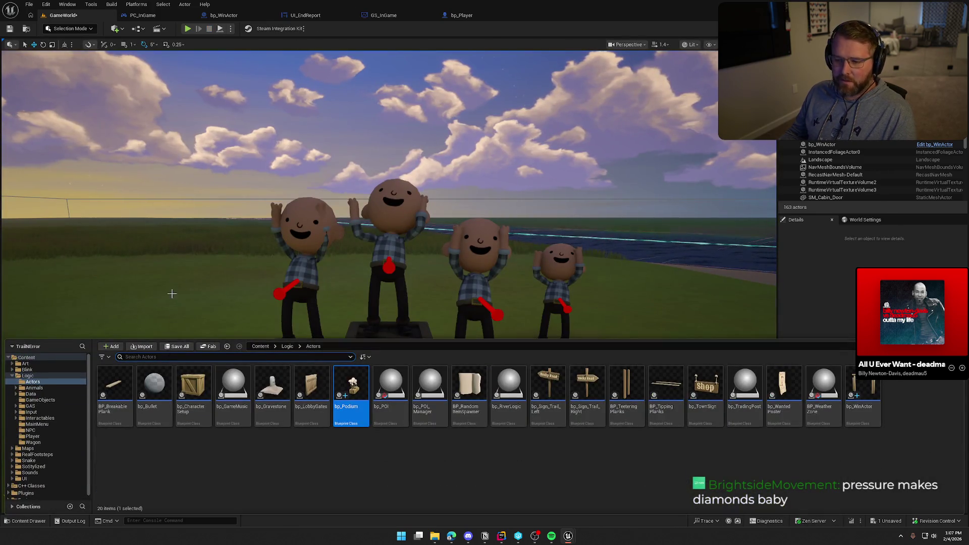
- Open the Cheering animation from Art > Anims, pause it, and scrub back to an earlier pose
left_click(26, 363)
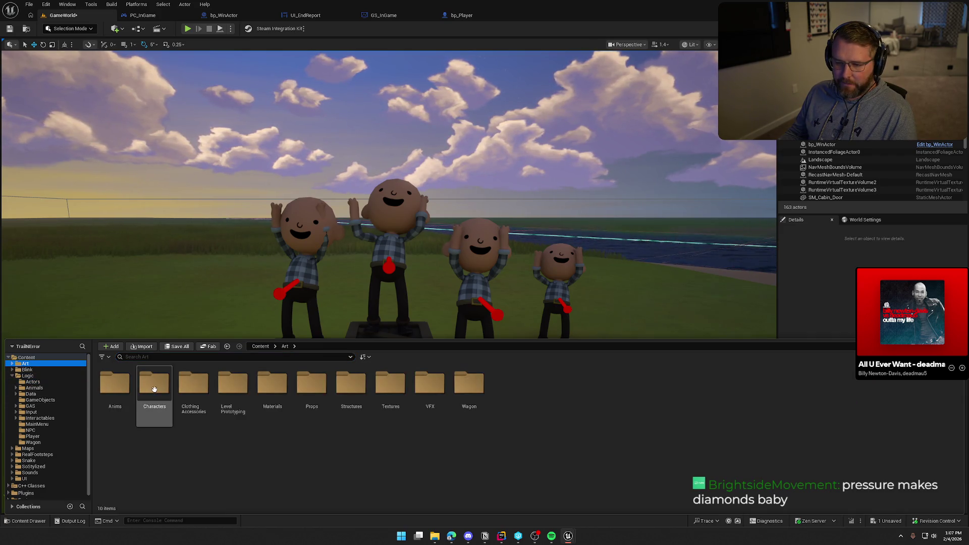
double_click(108, 387)
double_click(420, 380)
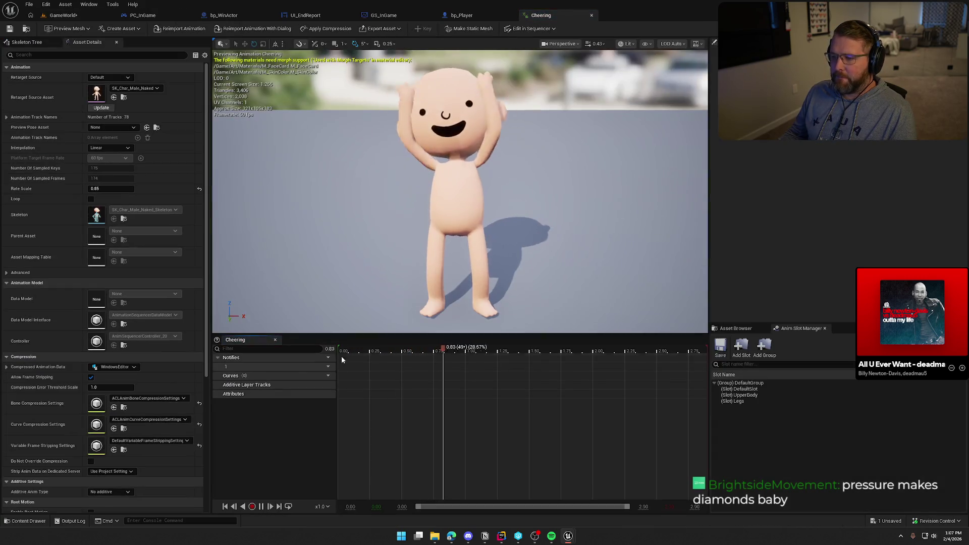
left_click(261, 506)
mouse_move(509, 351)
left_mouse_down()
mouse_move(418, 351)
mouse_move(451, 349)
left_mouse_up()
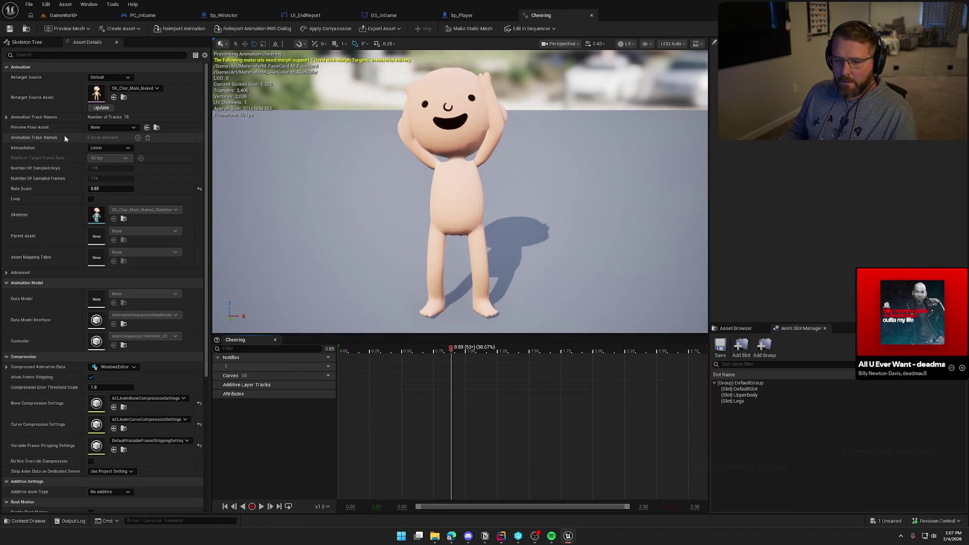
- Rotate upperarm_r up 20 degrees and upperarm_l up 15 degrees, and key them as additive tracks
left_click(28, 42)
left_click(66, 295)
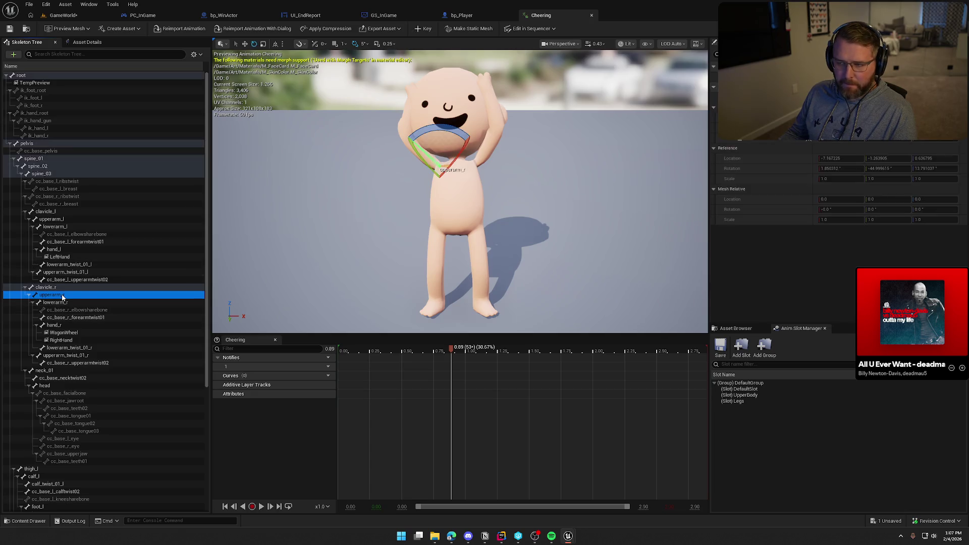
left_click_drag(411, 156, 411, 156)
mouse_move(474, 202)
left_mouse_down()
mouse_move(482, 186)
mouse_move(483, 198)
left_mouse_up()
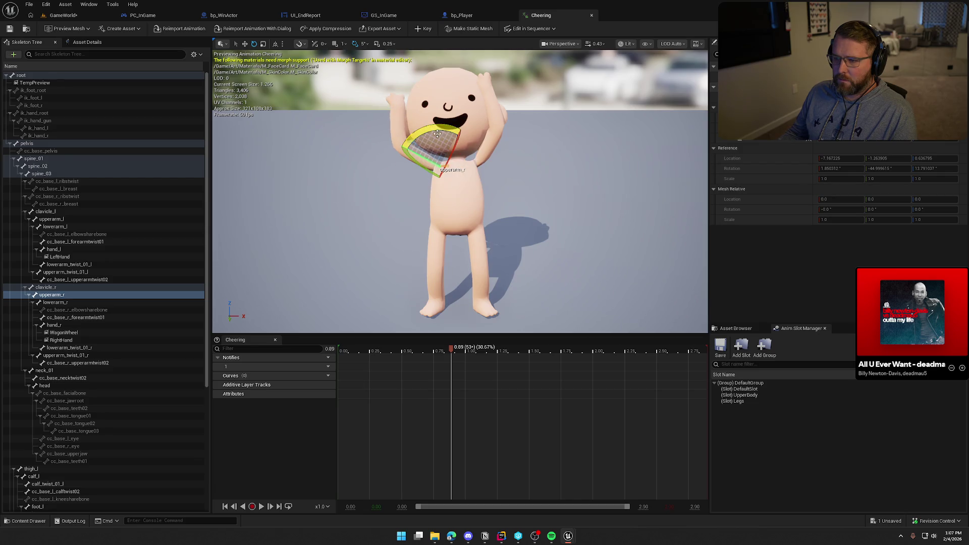
left_click(77, 218)
left_click_drag(514, 159, 498, 130)
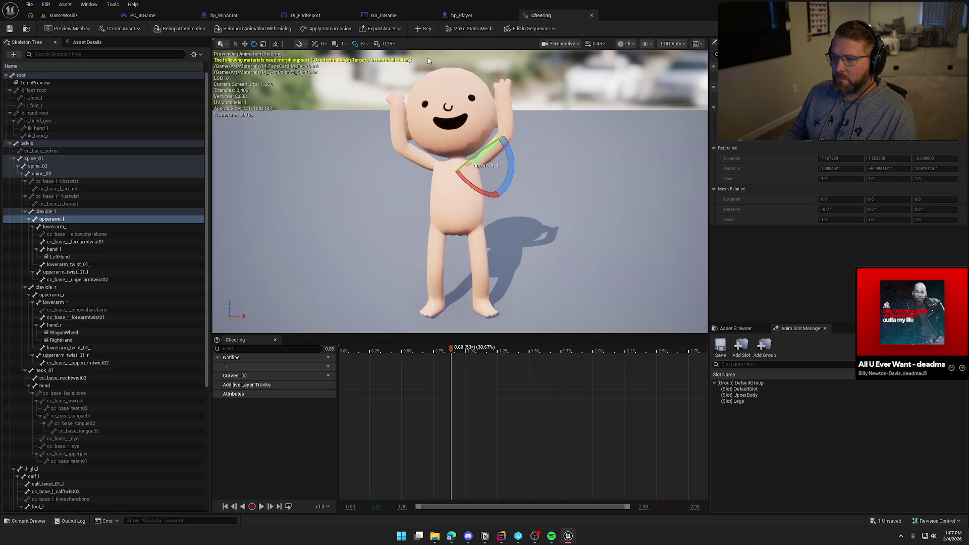
left_click(425, 29)
- Play the edited Cheering animation from near its start, then close it
left_click_drag(451, 349, 353, 352)
key("space")
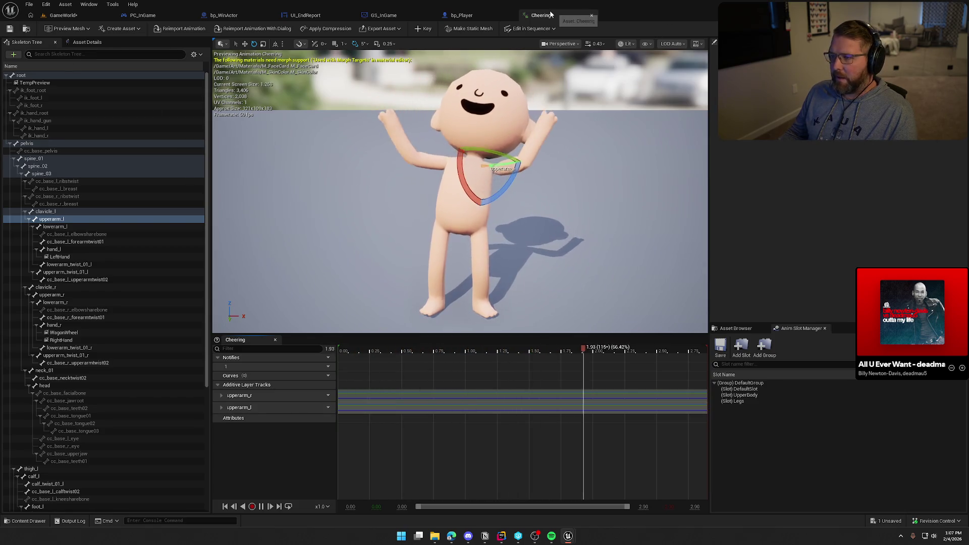
left_click(591, 15)
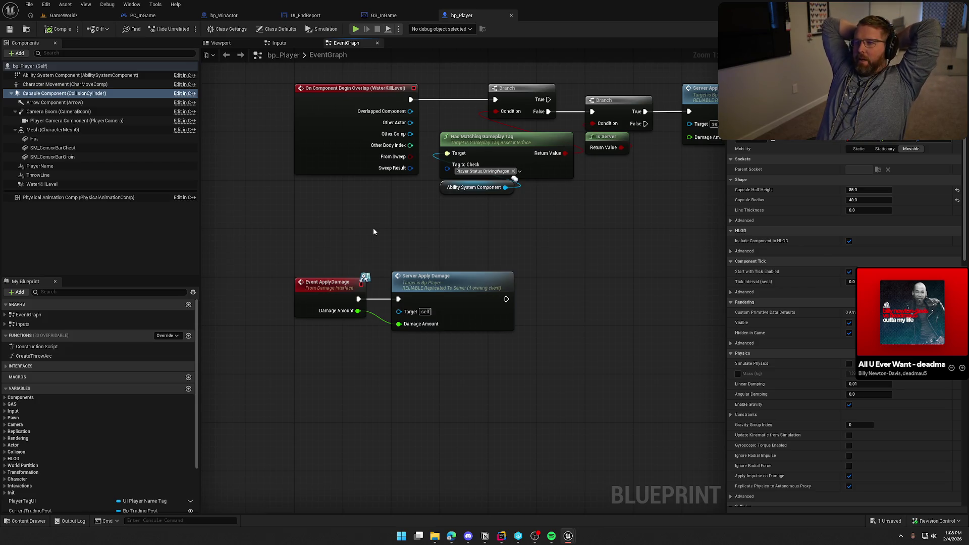
- Close bp_Player and switch to the UI_EndReport designer showing the 'END SCREEN HERE' text
middle_click(486, 15)
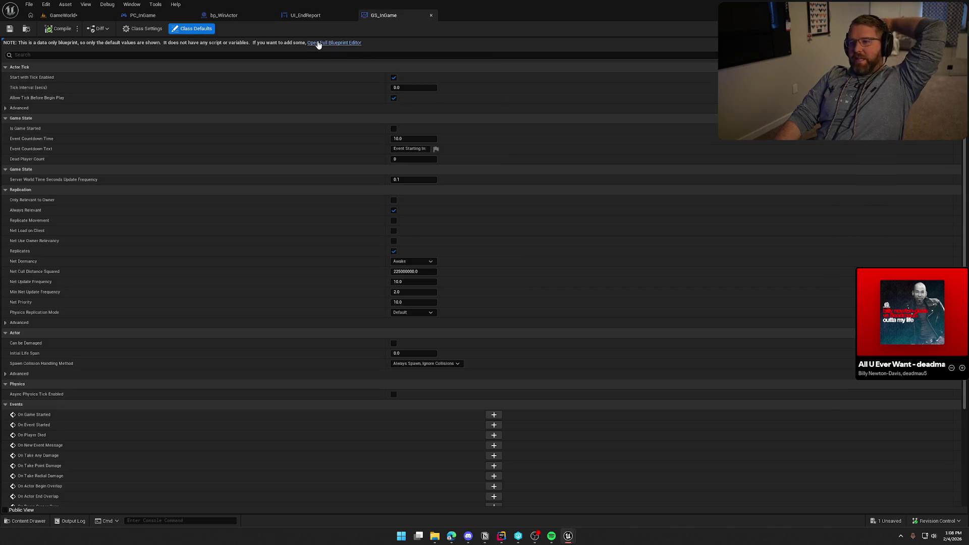
left_click(348, 43)
left_click(308, 18)
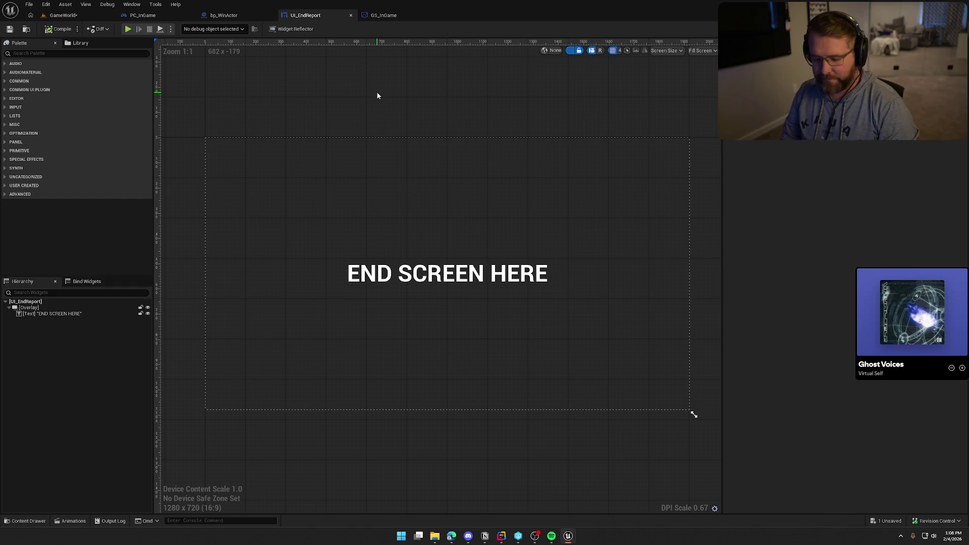
- Nudge the UI_EndReport canvas, then dock the floating bp_Podium editor into the main tab bar
left_click_drag(387, 96, 378, 95)
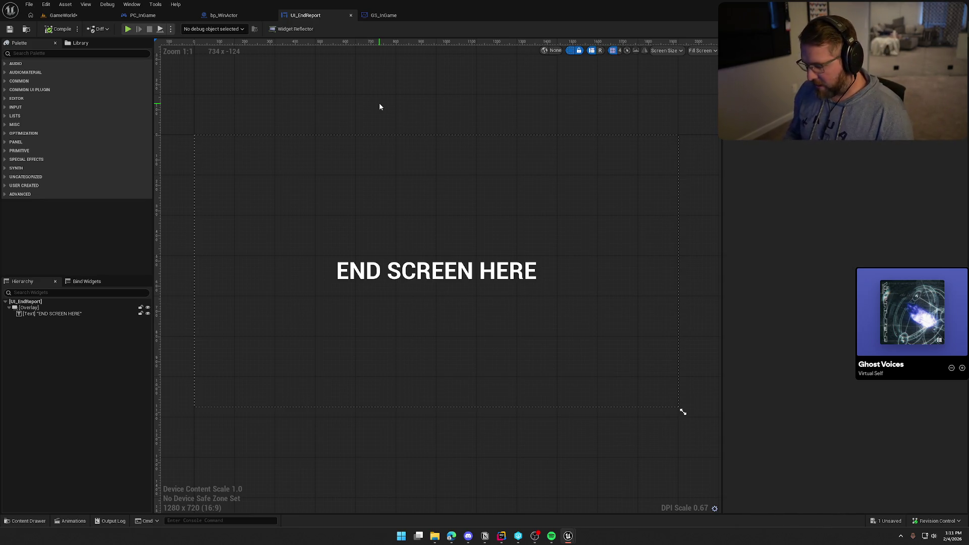
left_click_drag(350, 104, 346, 118)
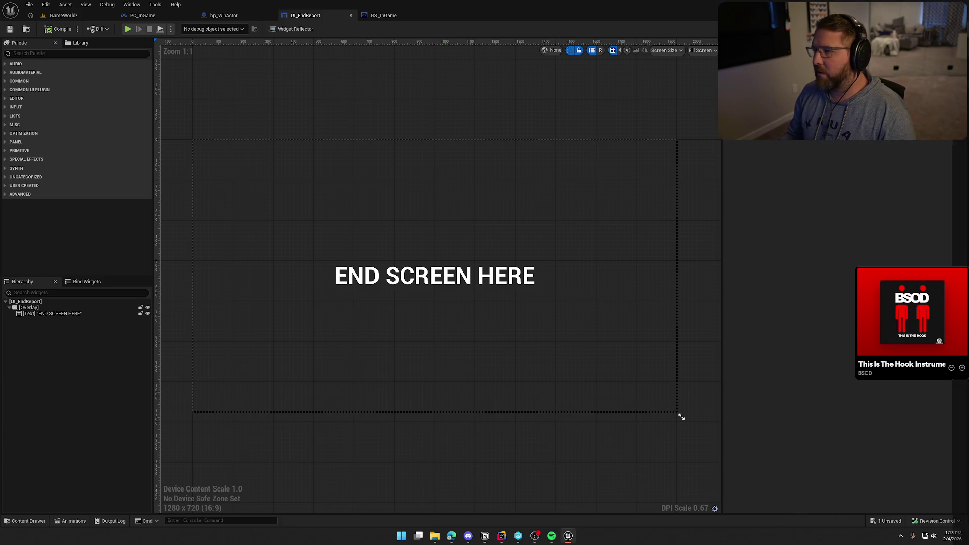
left_click_drag(450, 34, 454, 15)
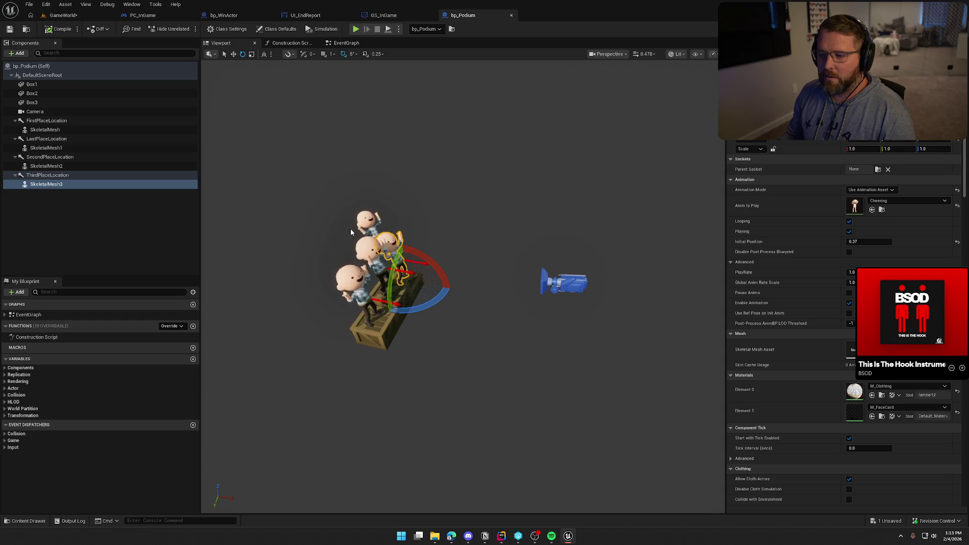
- Deselect SkeletalMesh3 and orbit and zoom the bp_Podium viewport to face the characters head-on
left_click(403, 172)
mouse_move(404, 172)
left_mouse_down()
mouse_move(404, 131)
mouse_move(336, 144)
left_mouse_up()
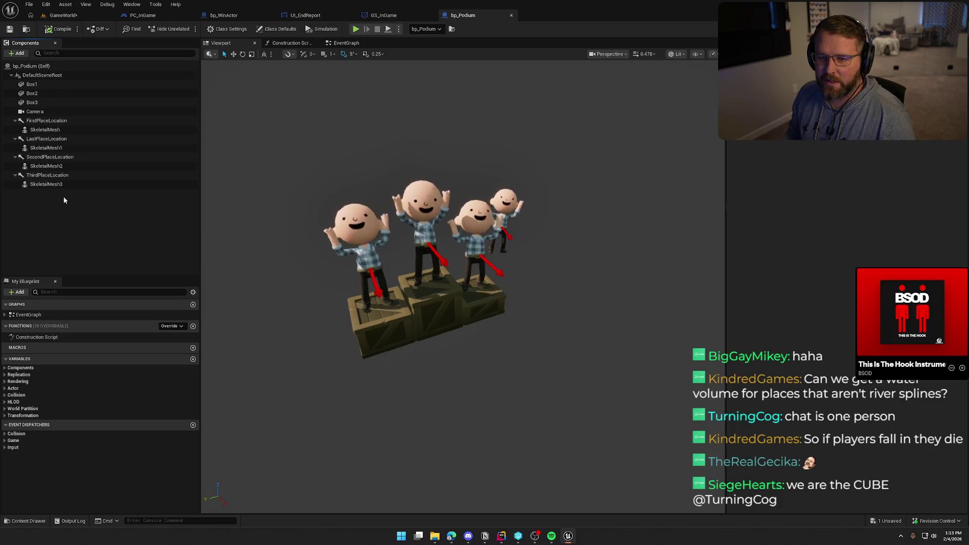
scroll(377, 273, "up", 5)
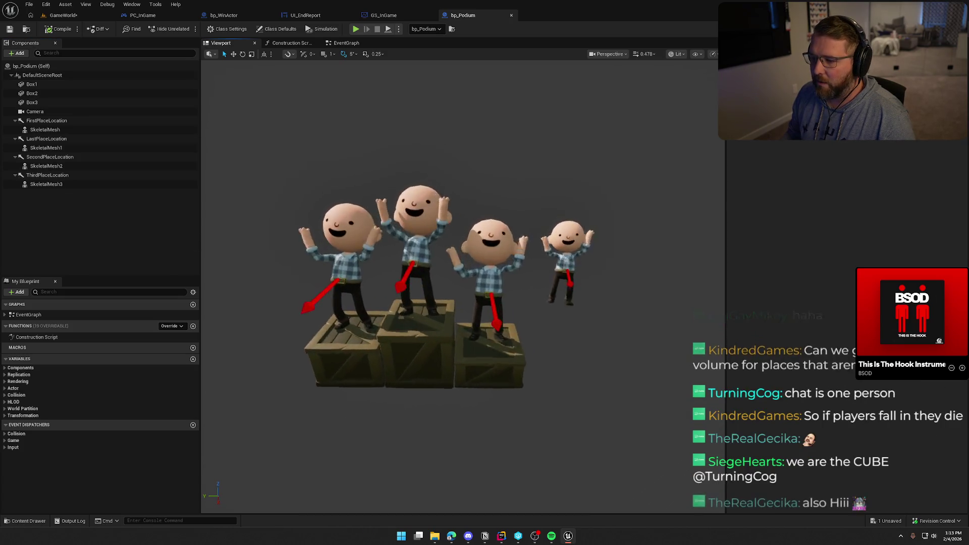
scroll(403, 272, "down", 3)
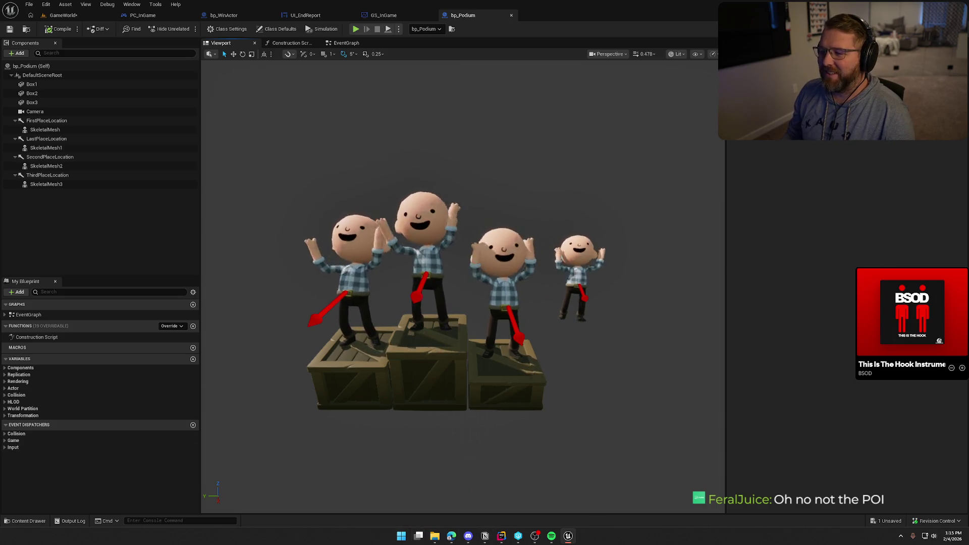
- Orbit the bp_Podium viewport to see the cheering characters on the crates from the side
left_click_drag(485, 383, 581, 384)
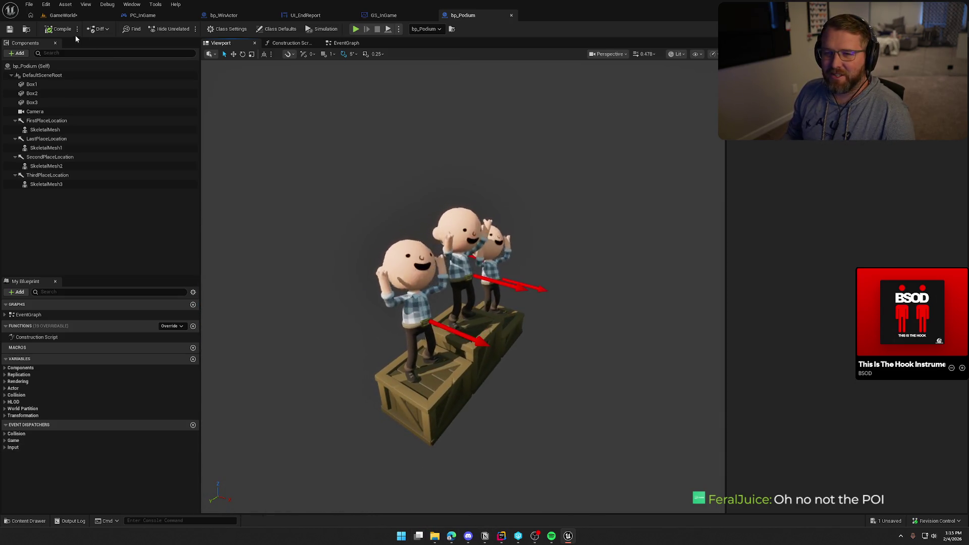
- Play GameWorld in the editor, run the character past the gate to trigger the end screen, then stop
left_click(63, 15)
left_click(187, 28)
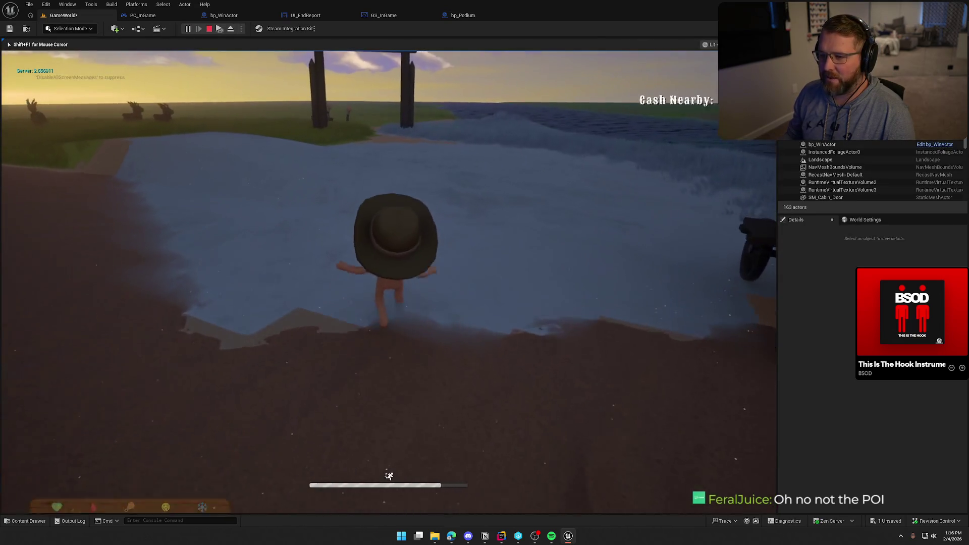
key("w")
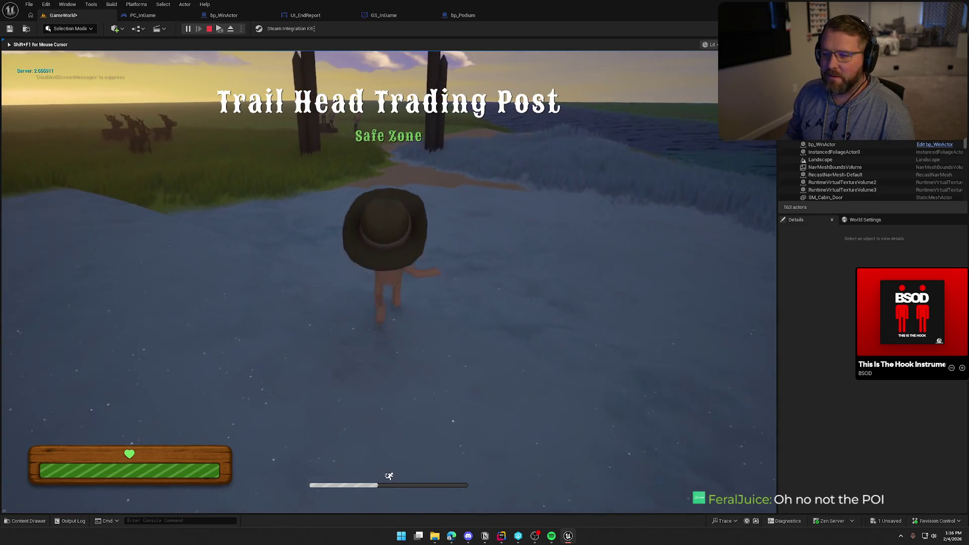
key("w")
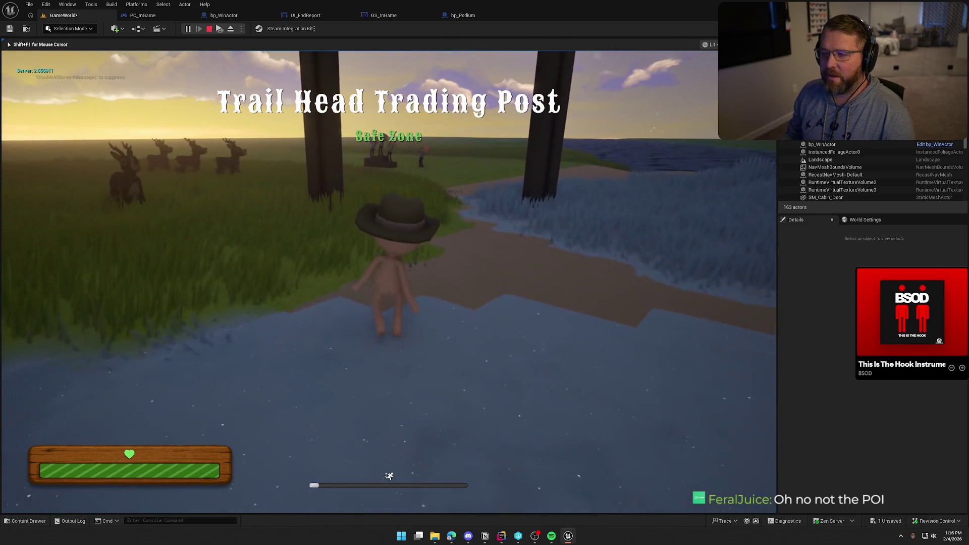
key("w")
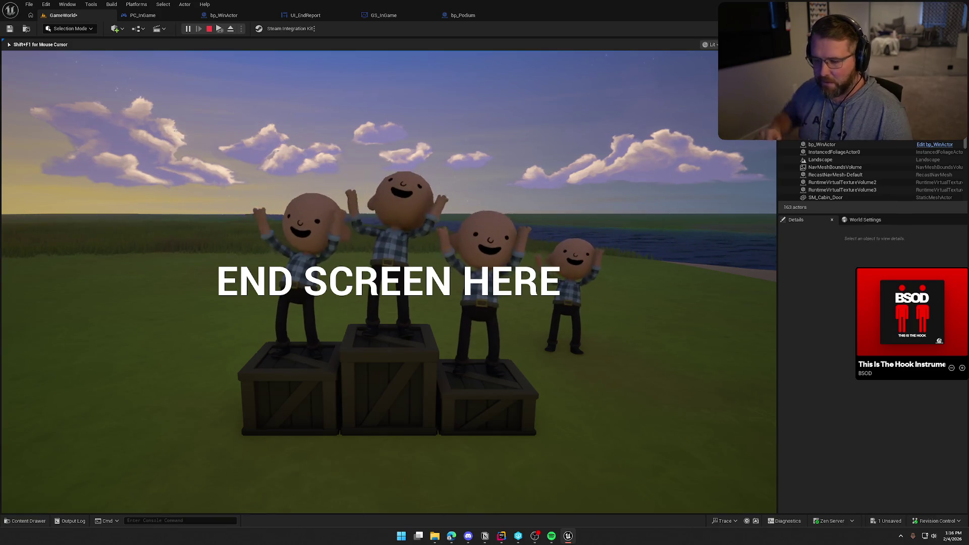
key("Escape")
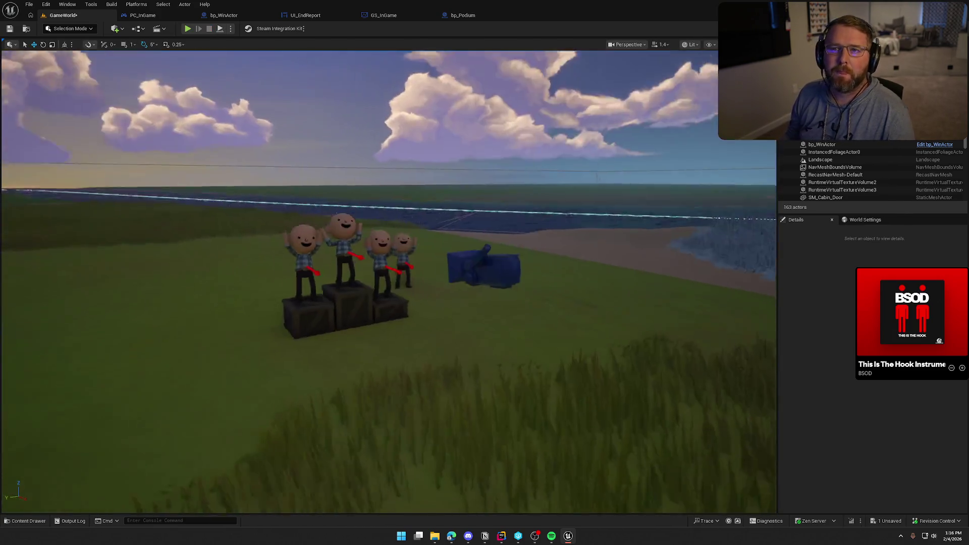
left_click_drag(389, 283, 326, 327)
left_click_drag(487, 127, 487, 74)
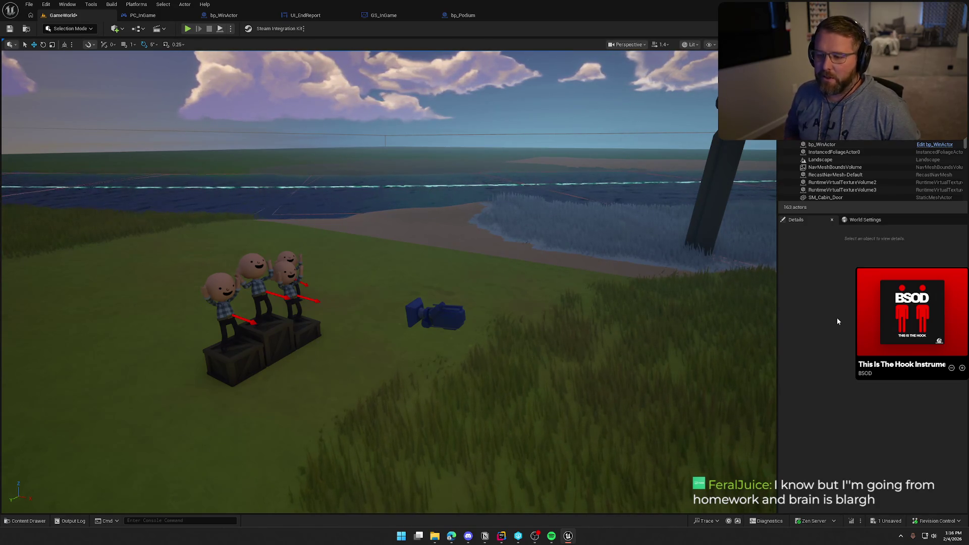
left_click_drag(637, 295, 638, 294)
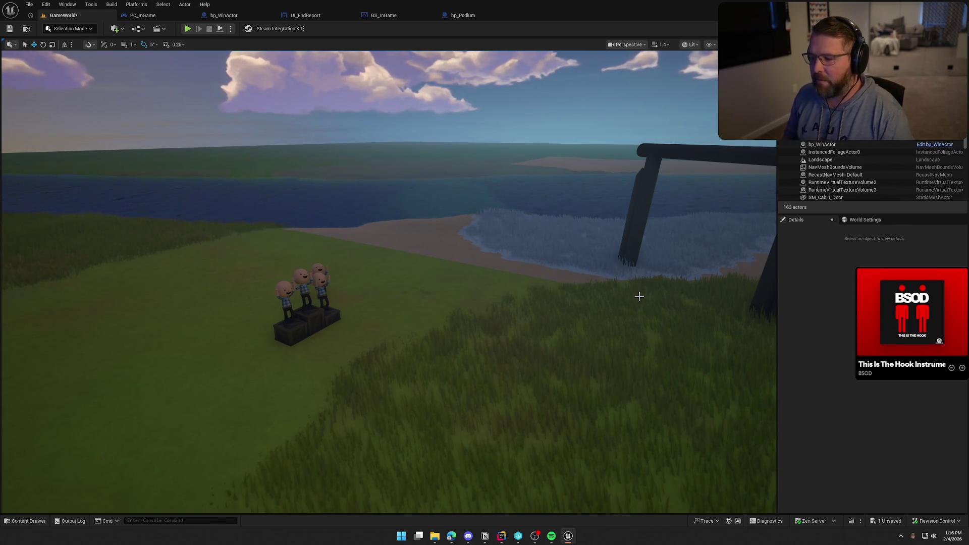
mouse_move(482, 309)
left_mouse_down()
mouse_move(426, 254)
mouse_move(487, 308)
left_mouse_up()
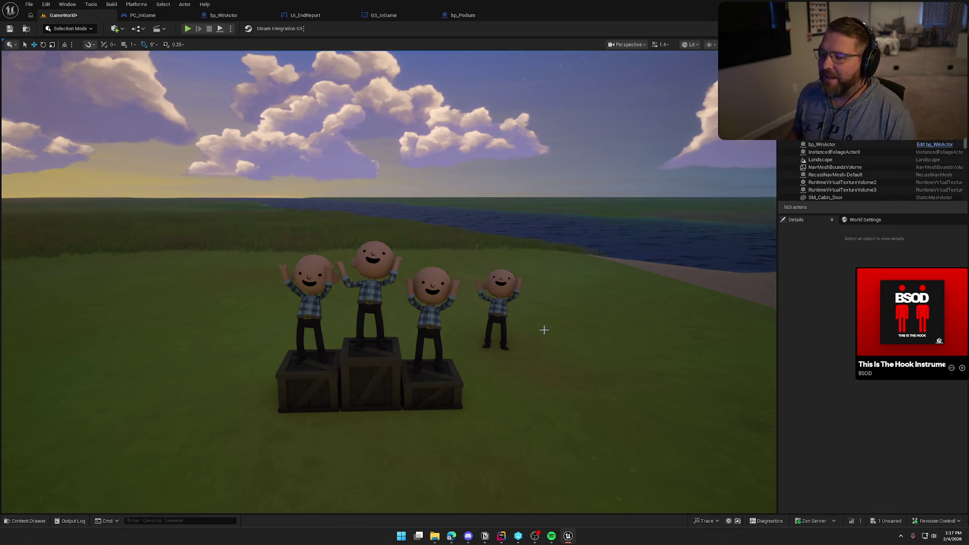
left_click_drag(506, 338, 580, 327)
mouse_move(636, 275)
left_mouse_down()
mouse_move(545, 280)
mouse_move(560, 280)
left_mouse_up()
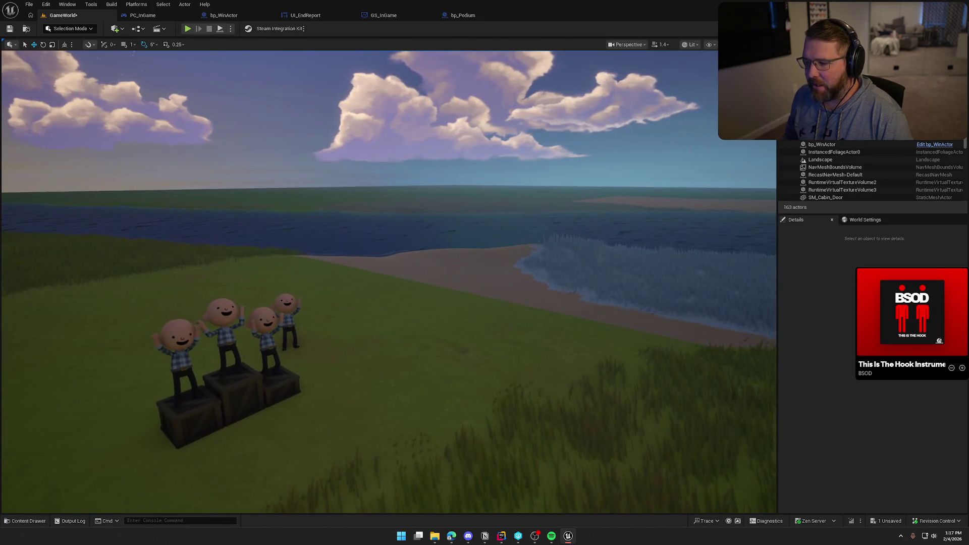
left_click(441, 241)
key("f")
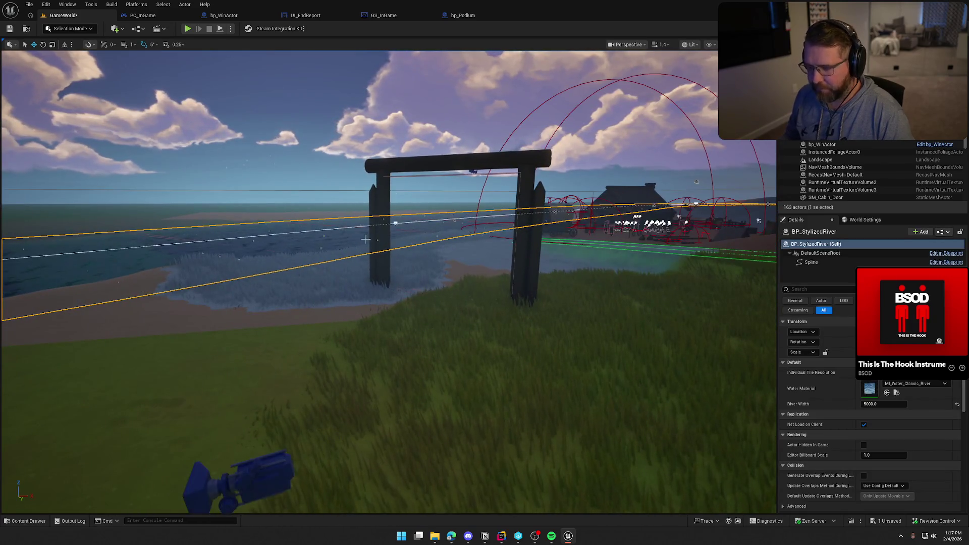
left_click_drag(392, 224, 392, 202)
mouse_move(328, 335)
left_mouse_down()
mouse_move(328, 313)
mouse_move(328, 335)
left_mouse_up()
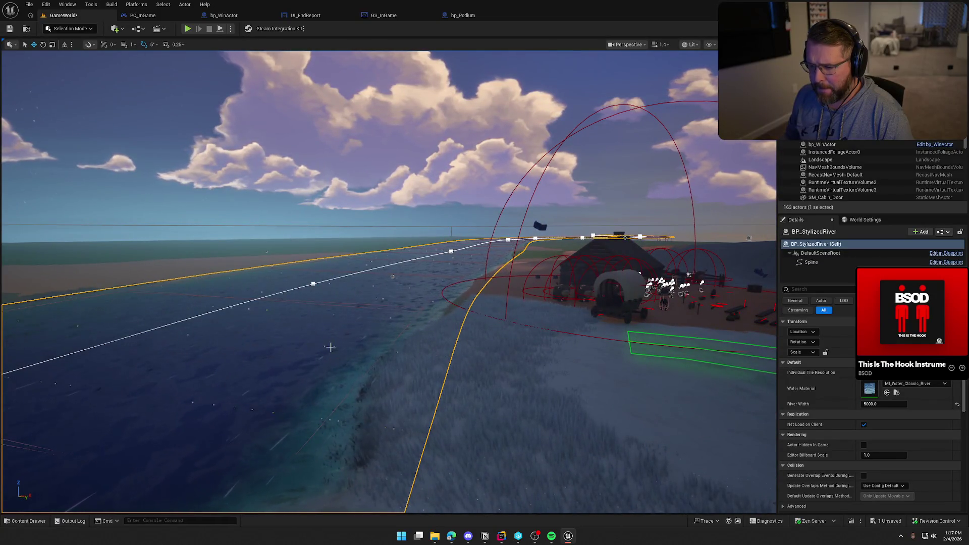
left_click(351, 305)
left_click_drag(391, 276, 460, 357)
scroll(843, 269, "down", 1)
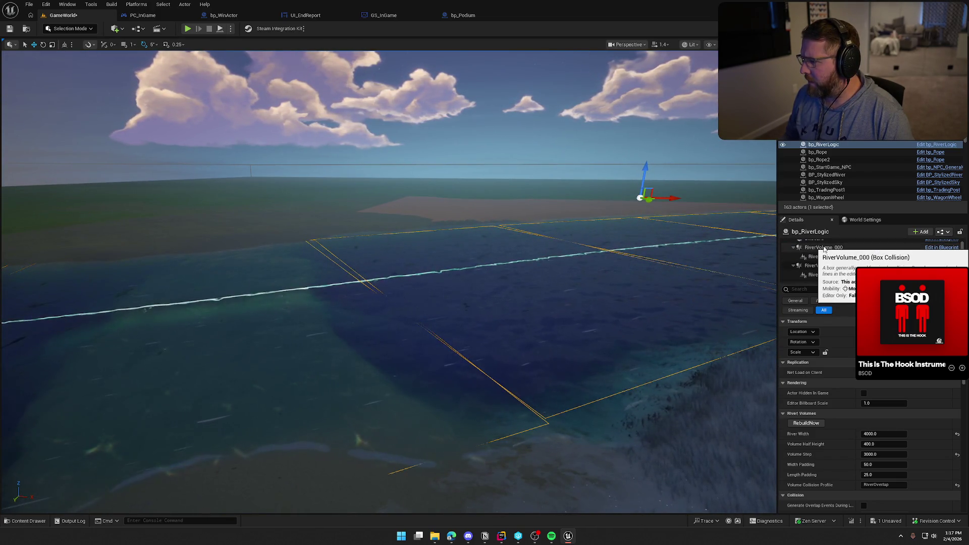
left_click(824, 248)
key("f")
left_click_drag(597, 220, 417, 201)
key("Escape")
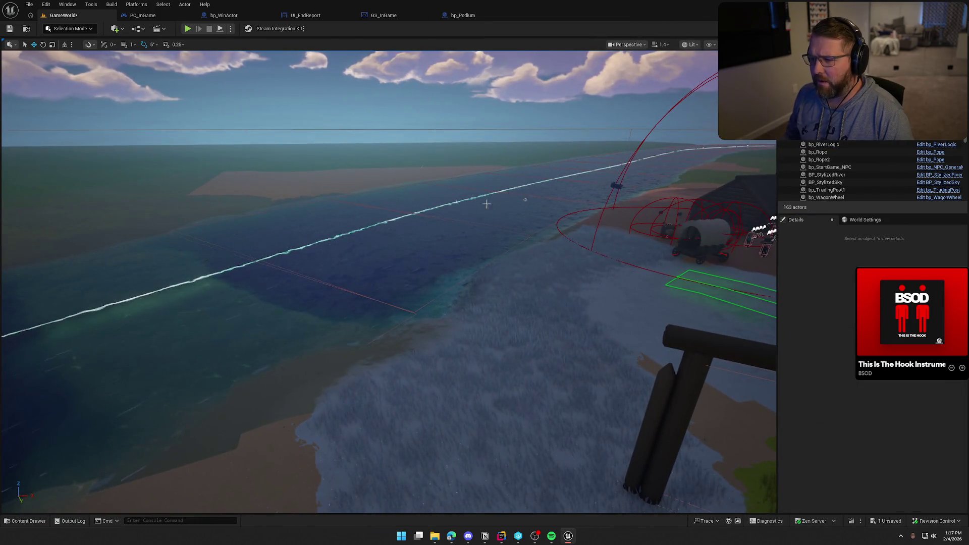
mouse_move(394, 251)
left_mouse_down()
mouse_move(393, 272)
mouse_move(393, 242)
mouse_move(476, 301)
left_mouse_up()
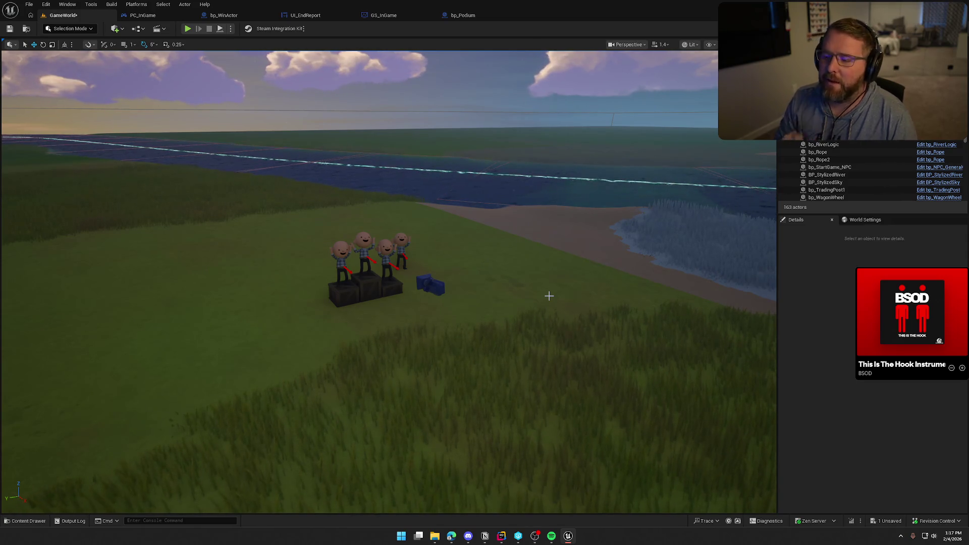
mouse_move(525, 283)
left_mouse_down()
mouse_move(372, 325)
mouse_move(366, 317)
left_mouse_up()
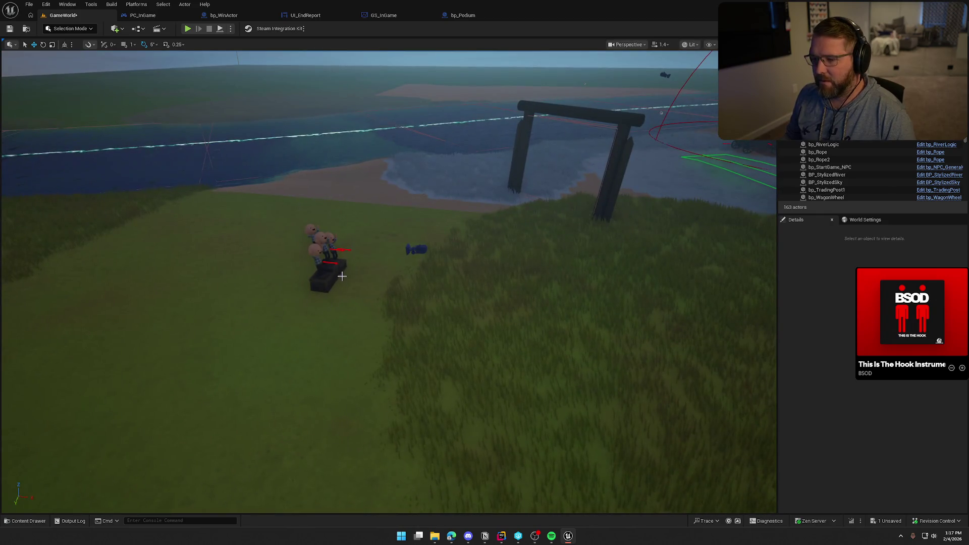
mouse_move(405, 279)
left_mouse_down()
mouse_move(433, 250)
mouse_move(402, 280)
left_mouse_up()
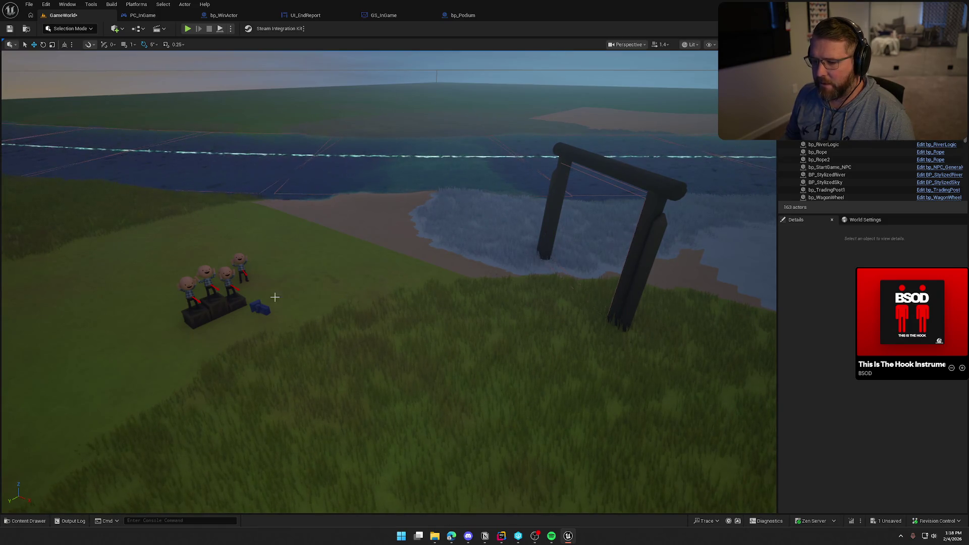
left_click(463, 16)
- Delete the four place-character SkeletalMesh components from bp_Podium, save, and open its EventGraph
left_click(57, 130)
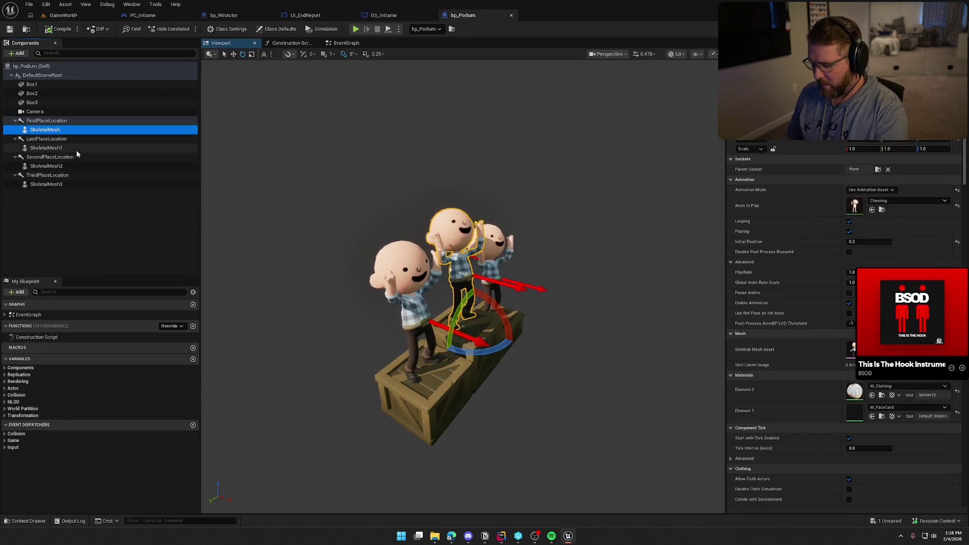
key("Delete")
left_click(51, 140)
key("Delete")
left_click(51, 148)
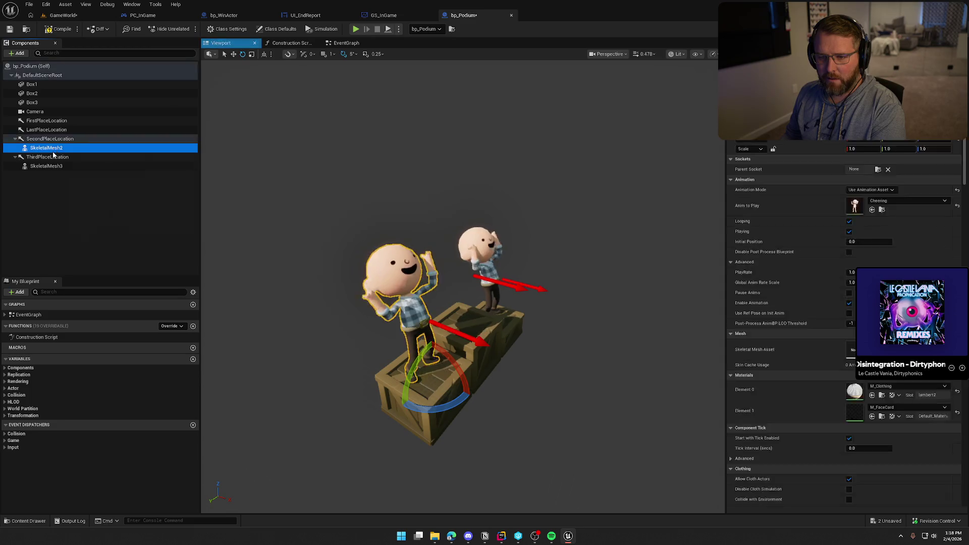
key("Delete")
left_click(53, 157)
key("Delete")
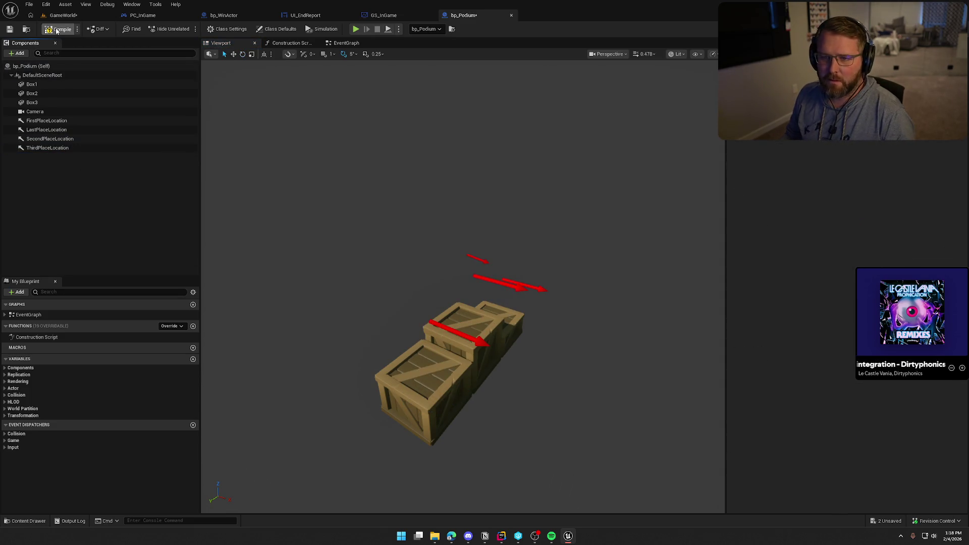
key("ctrl+s")
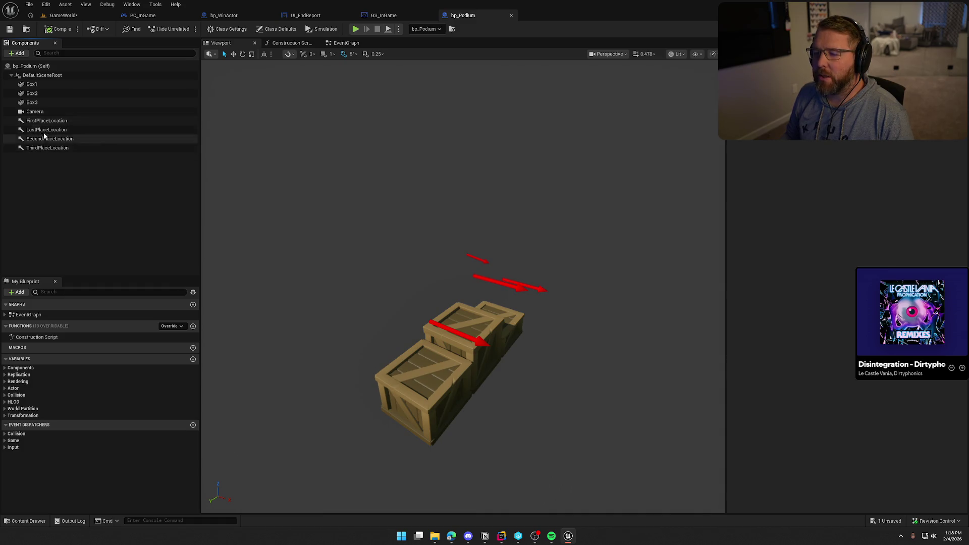
left_click(345, 43)
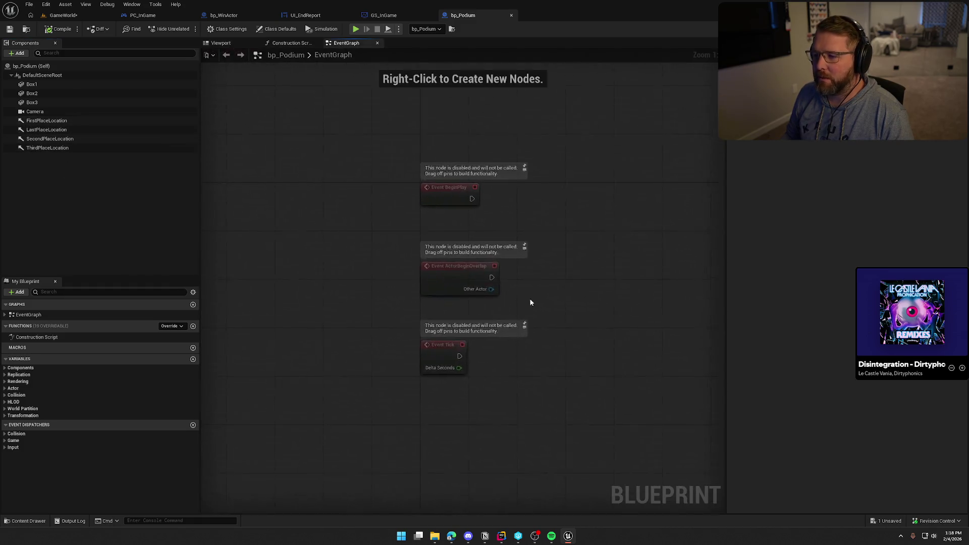
- In bp_WinActor, move the Podium variable above Set View Target with Blend and center the Sequence and cast nodes
left_click_drag(445, 309, 446, 308)
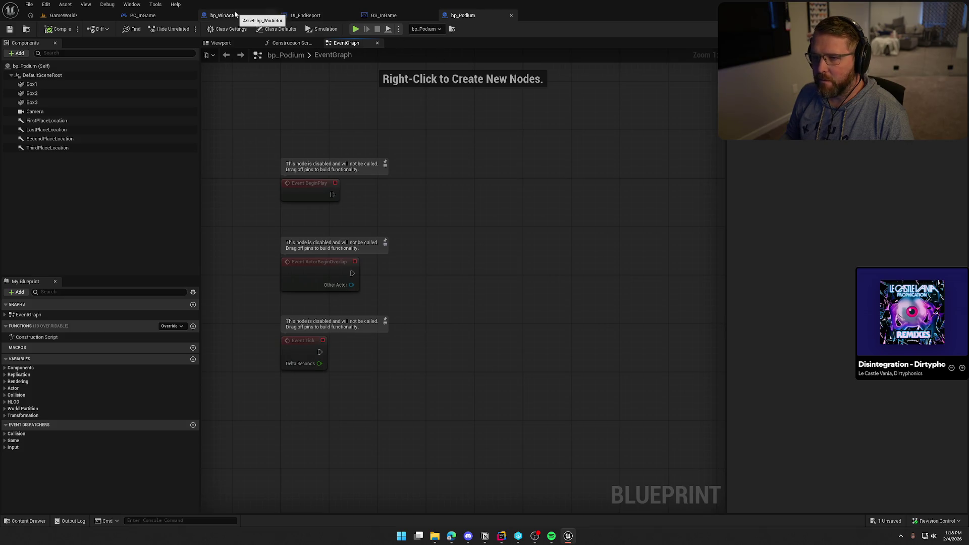
left_click(224, 15)
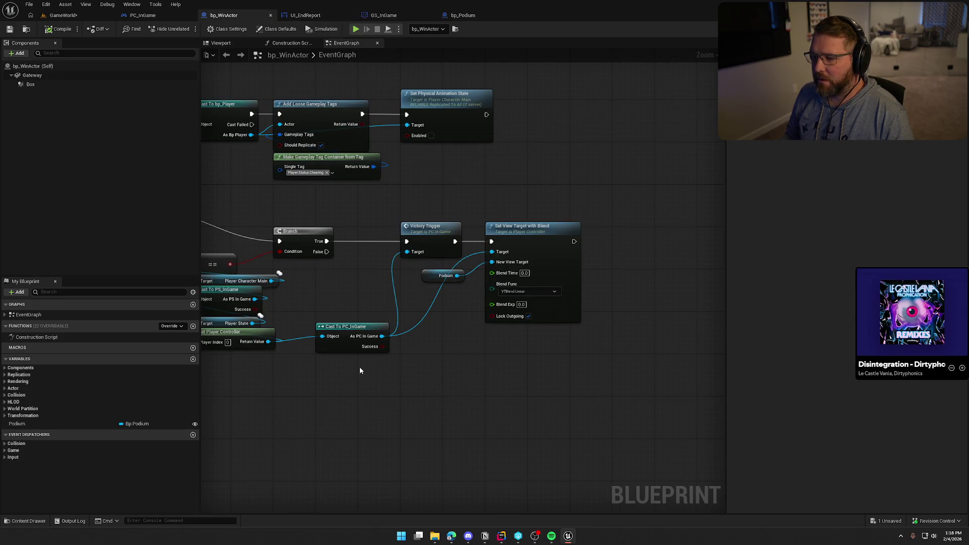
mouse_move(433, 276)
left_mouse_down()
mouse_move(480, 198)
mouse_move(496, 218)
left_mouse_up()
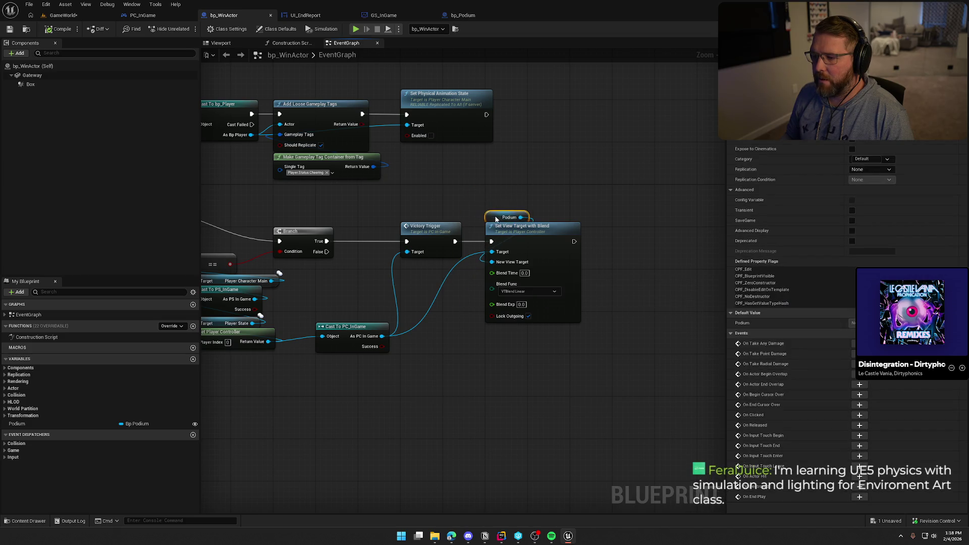
left_click_drag(494, 173, 602, 198)
left_click_drag(330, 97, 608, 208)
left_click(577, 210)
scroll(333, 204, "up", 1)
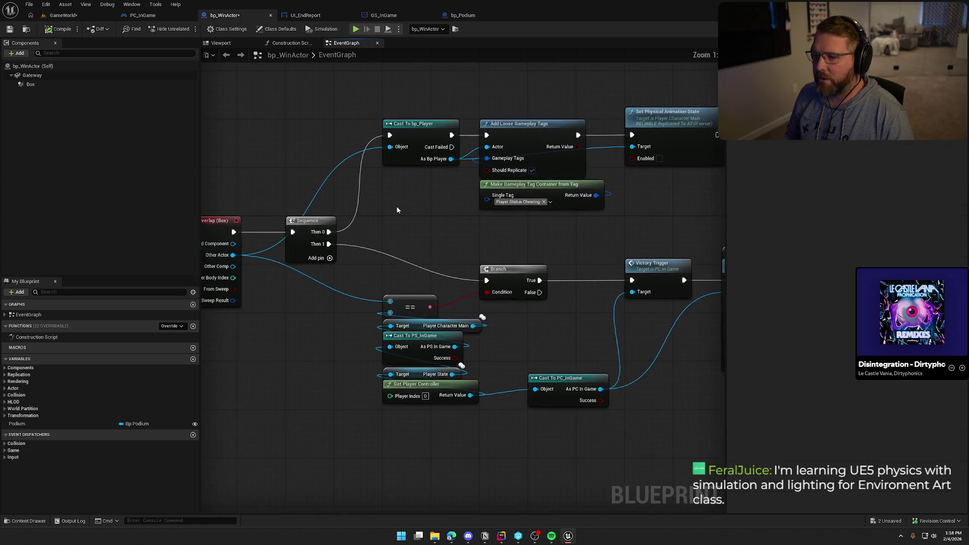
left_click_drag(333, 203, 381, 225)
- Add a Switch Has Authority node, discarding a mistakenly placed Has Authority node
right_click(369, 217)
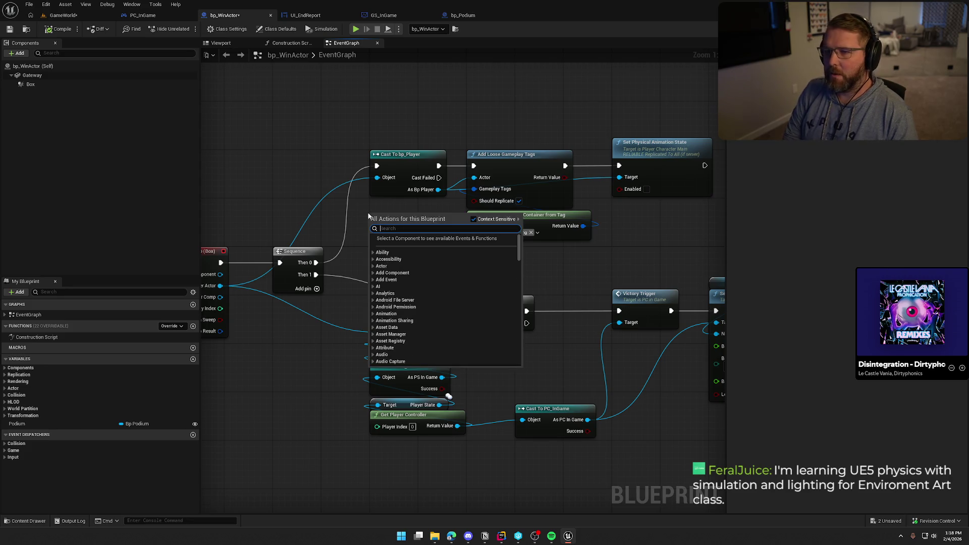
type("has authority")
key("Return")
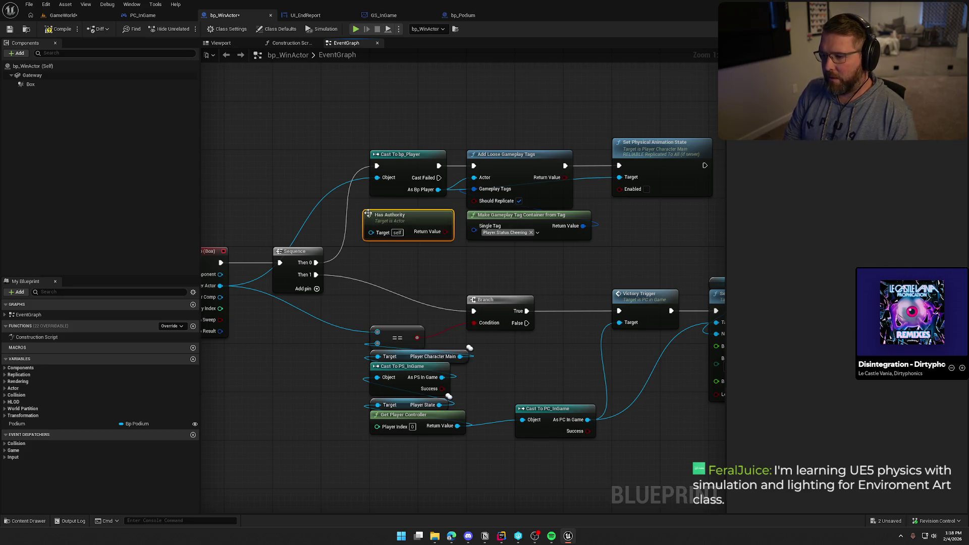
key("Delete")
right_click(369, 238)
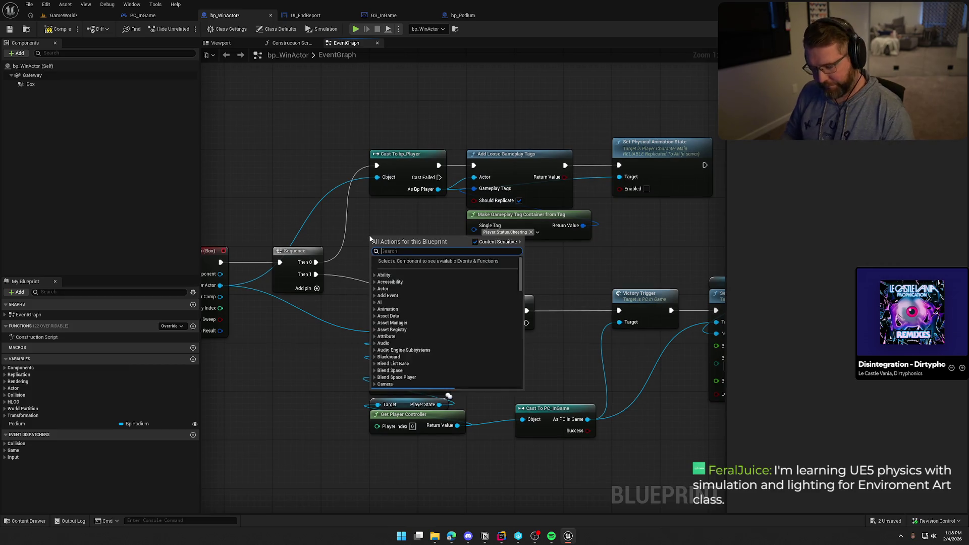
type("switch has")
key("Return")
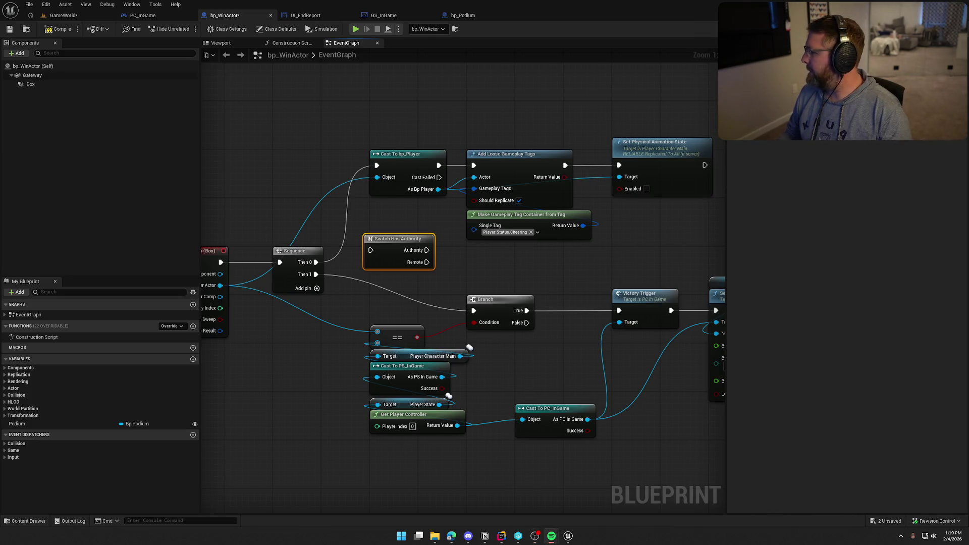
- Wire Sequence Then 0 into Switch Has Authority and Authority into Cast To bp_Player, then tidy the layout
mouse_move(371, 250)
left_mouse_down()
mouse_move(323, 270)
mouse_move(316, 262)
left_mouse_up()
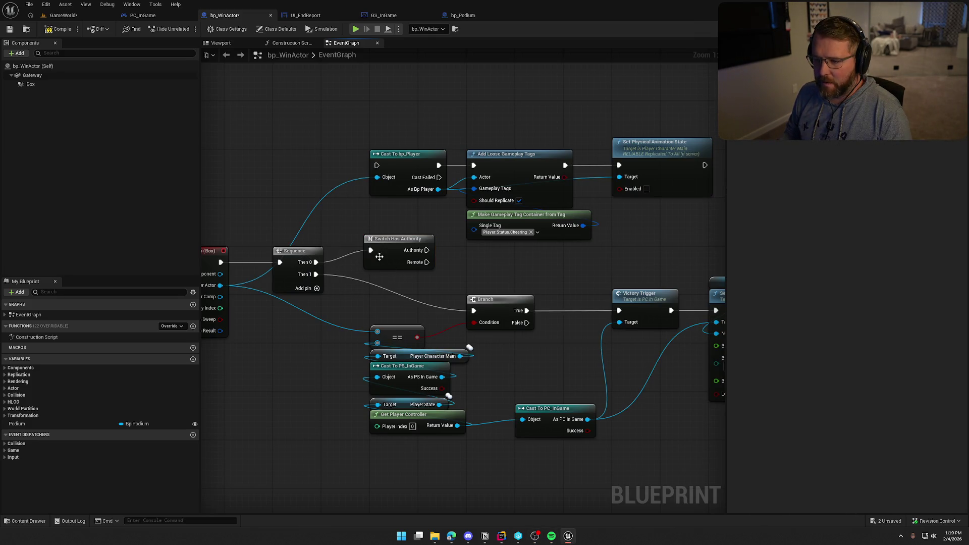
left_click_drag(427, 250, 376, 165)
mouse_move(393, 241)
left_mouse_down()
mouse_move(347, 157)
mouse_move(302, 156)
mouse_move(620, 212)
left_mouse_up()
left_click_drag(310, 161, 408, 161)
- Clear the node selection and zoom in and out around the bp_WinActor graph
left_click(492, 265)
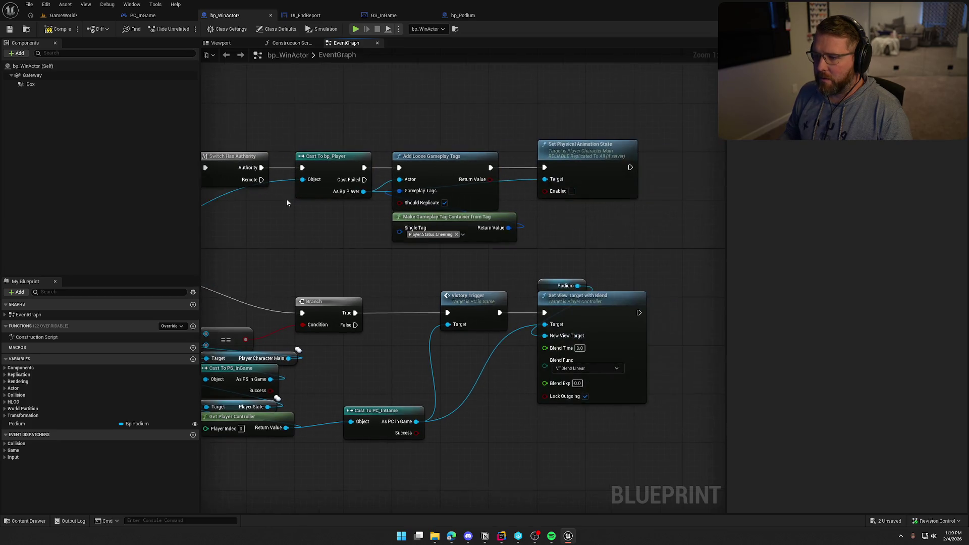
scroll(244, 125, "down", 2)
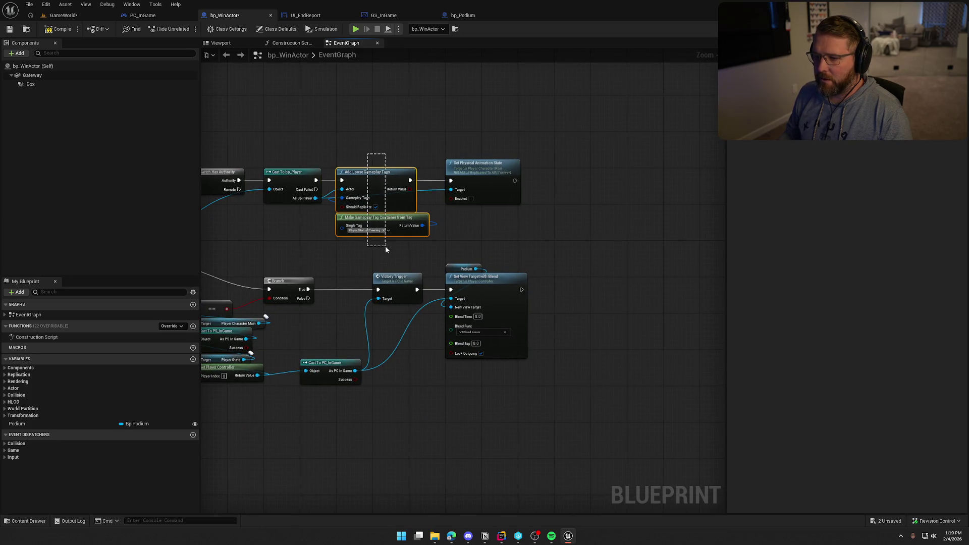
scroll(359, 231, "up", 2)
scroll(359, 231, "down", 1)
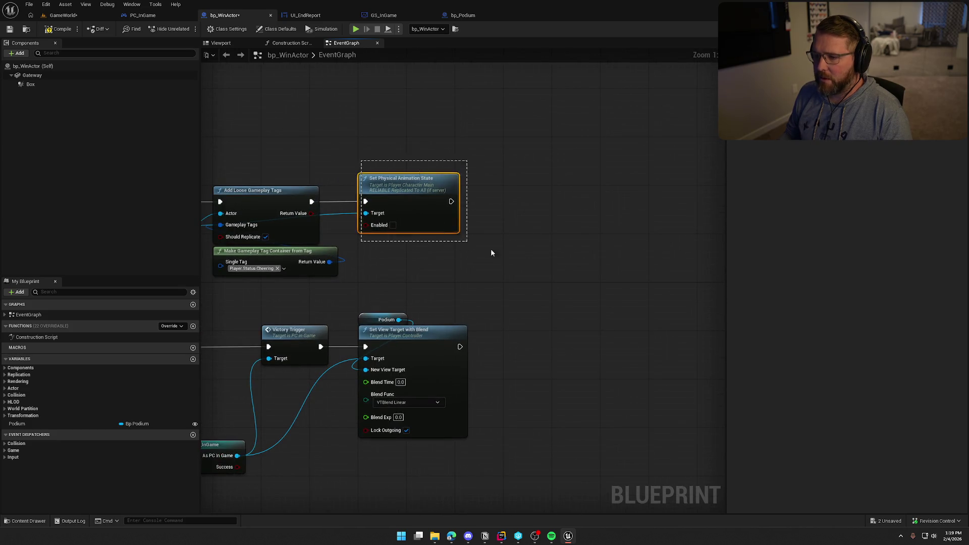
scroll(461, 239, "up", 1)
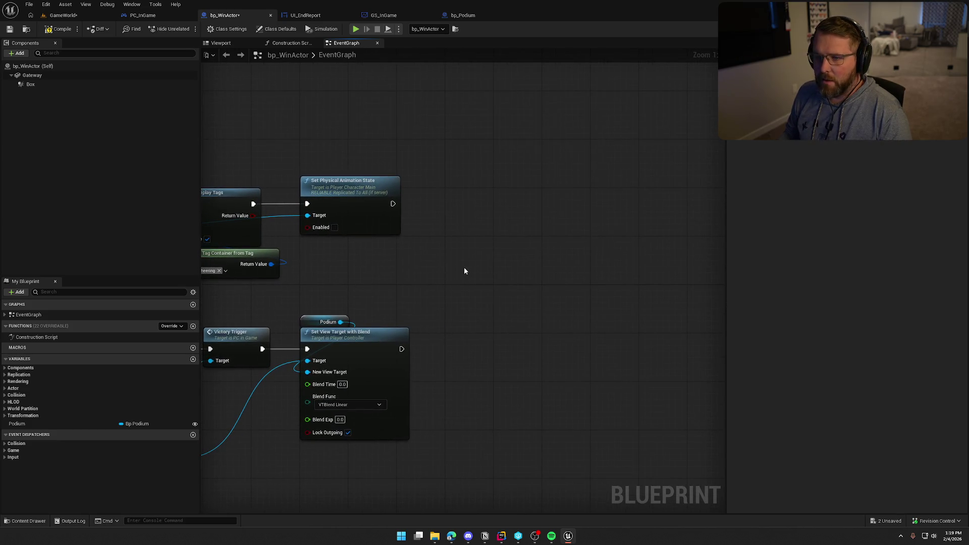
scroll(424, 147, "up", 1)
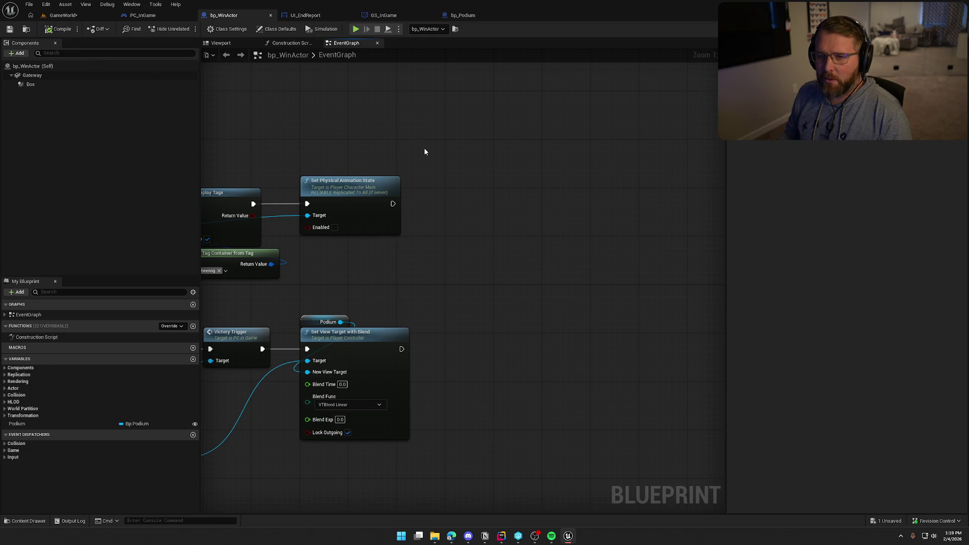
scroll(425, 156, "down", 1)
scroll(424, 202, "down", 1)
scroll(405, 247, "up", 1)
- Drop an extra Podium getter, abandon its 'get' action search, and switch to bp_Podium
left_click(353, 276)
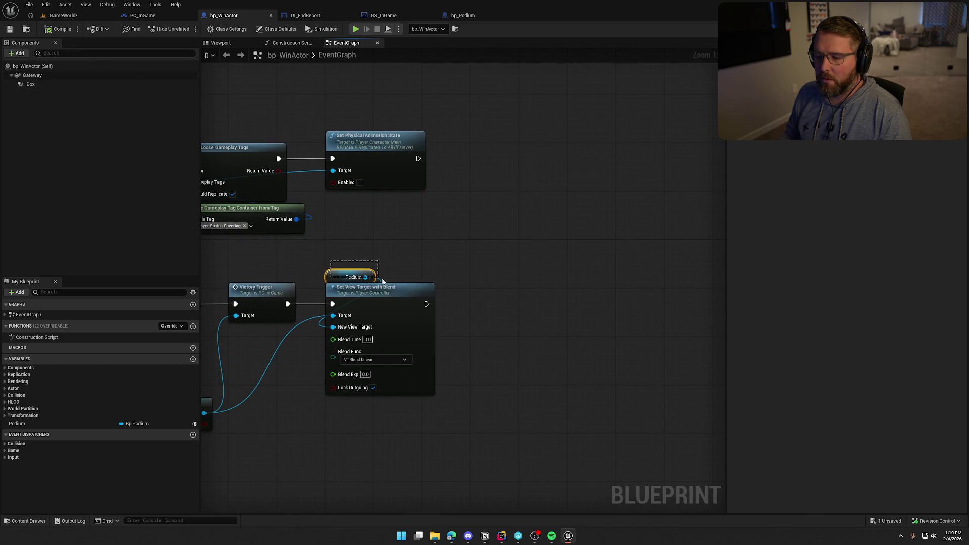
mouse_move(470, 107)
left_mouse_down()
mouse_move(463, 119)
mouse_move(501, 150)
mouse_move(492, 145)
left_mouse_up()
type("get")
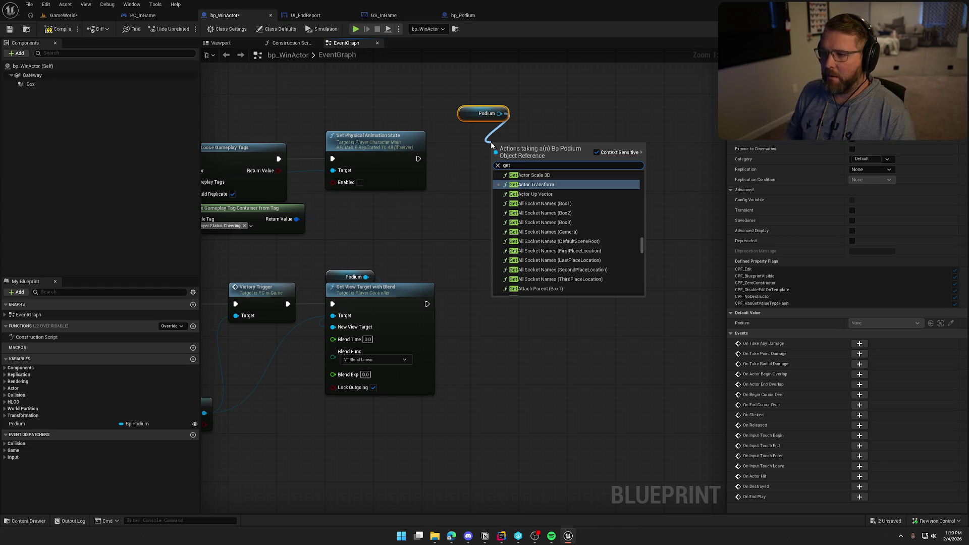
key("Escape")
left_click(462, 15)
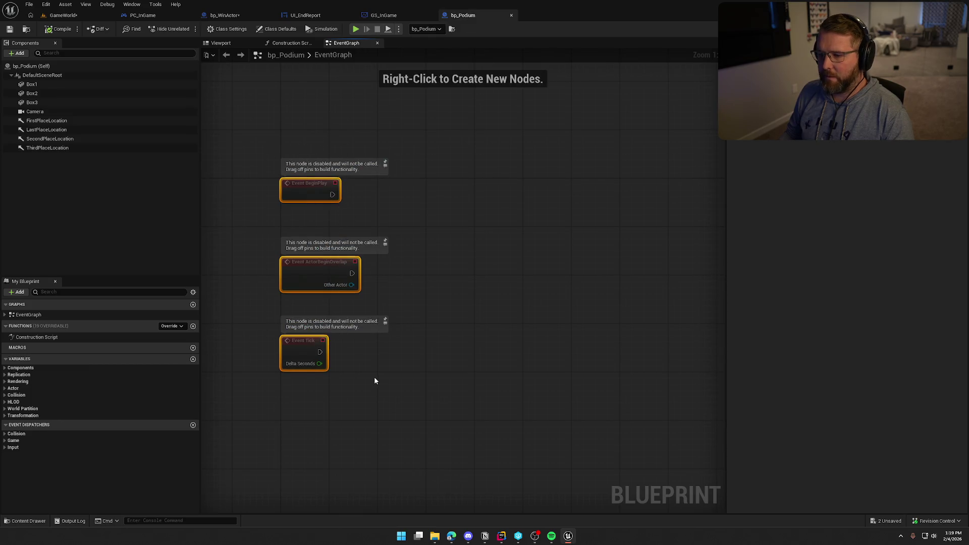
- Delete the three disabled events and create a new function named GetPodiumTransform
key("Delete")
right_click(292, 184)
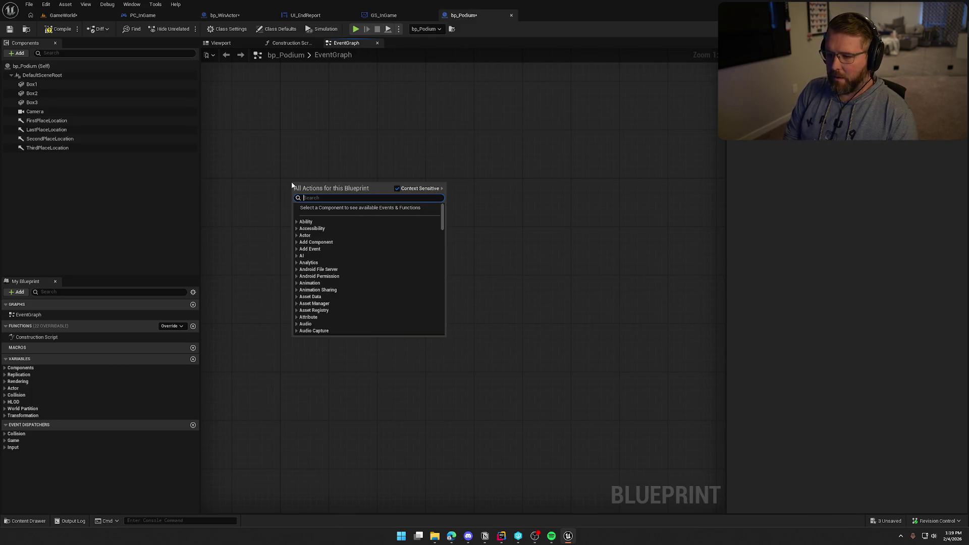
left_click(170, 326)
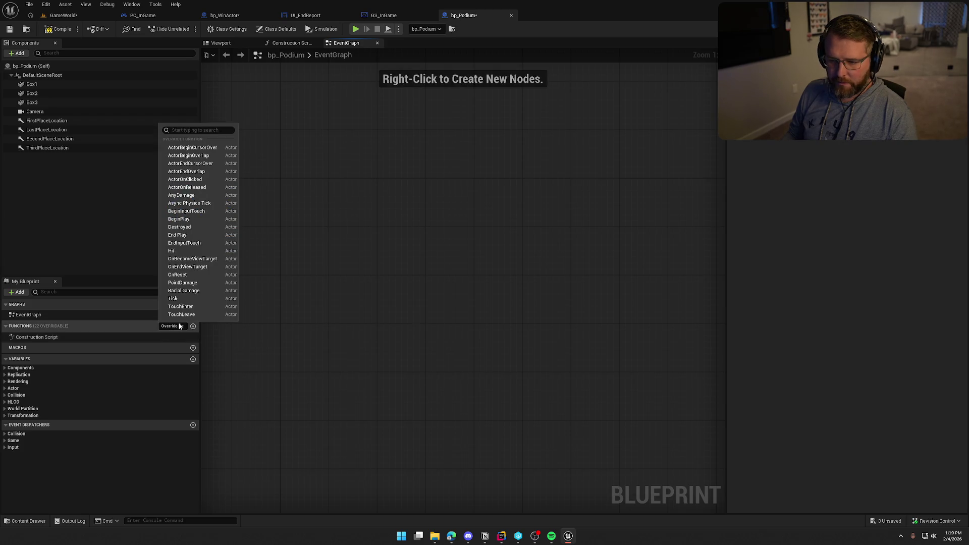
left_click(300, 387)
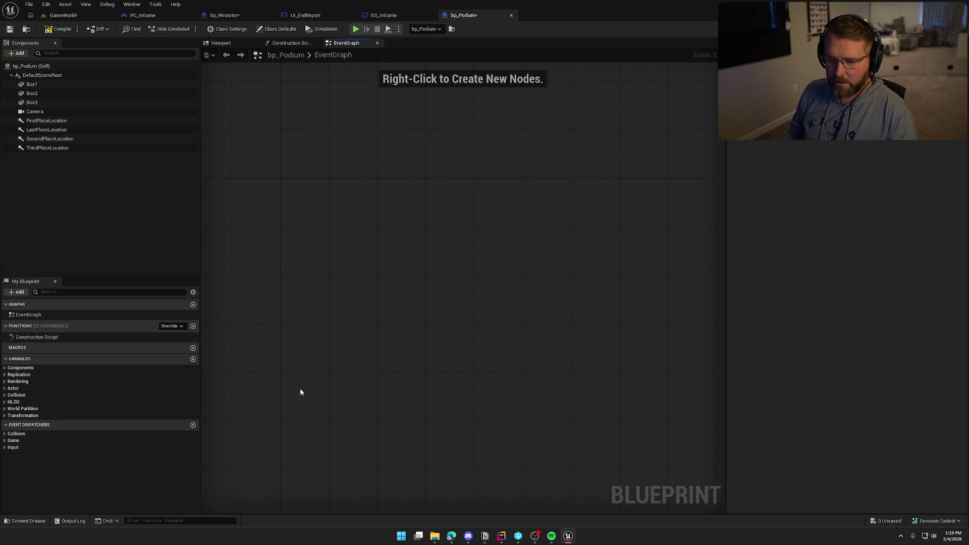
left_click(192, 325)
type("GetPodia")
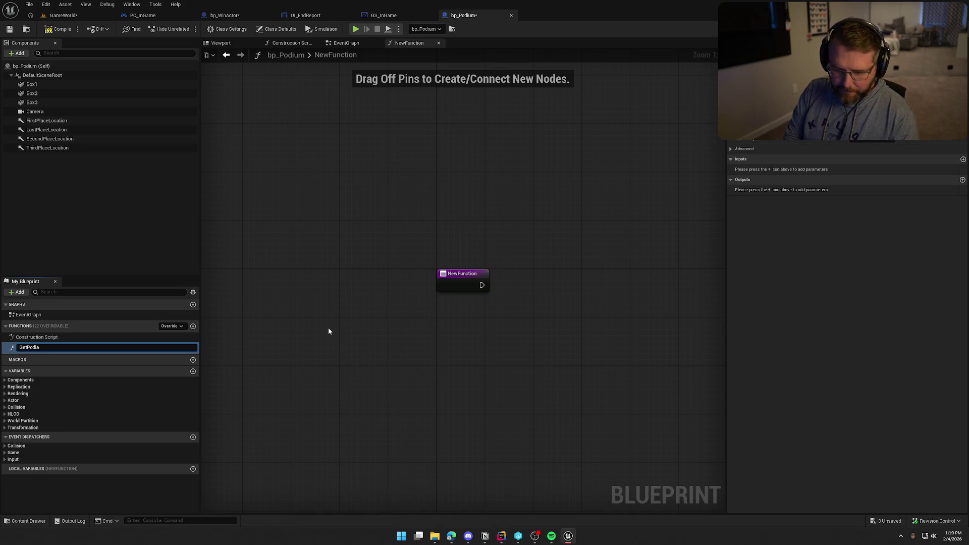
type("umTransform")
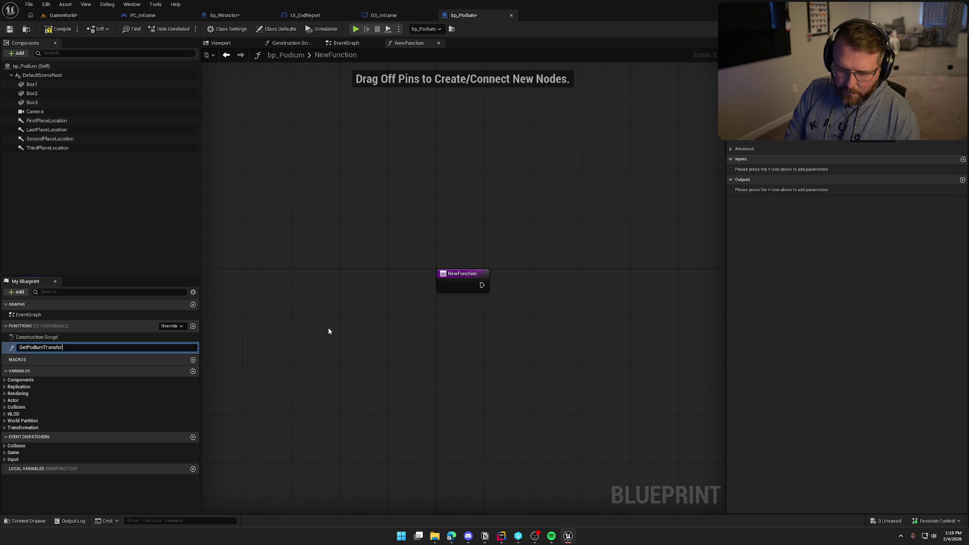
key("Return")
- Give GetPodiumTransform an Integer input named Position
left_click(494, 271)
left_click(963, 179)
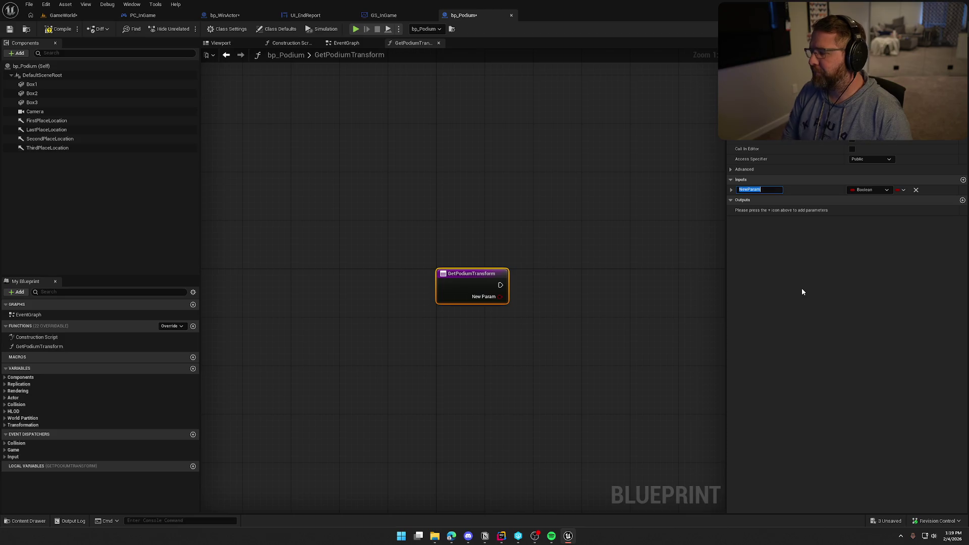
type("Position")
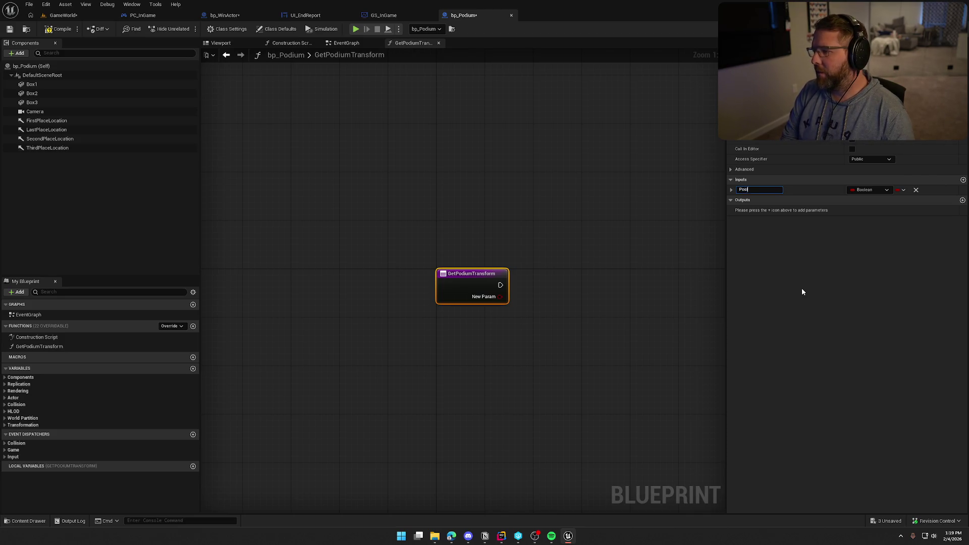
key("Return")
left_click(864, 190)
left_click(865, 225)
- Add a Transform output to the function and name it Podium Transform
left_click(962, 200)
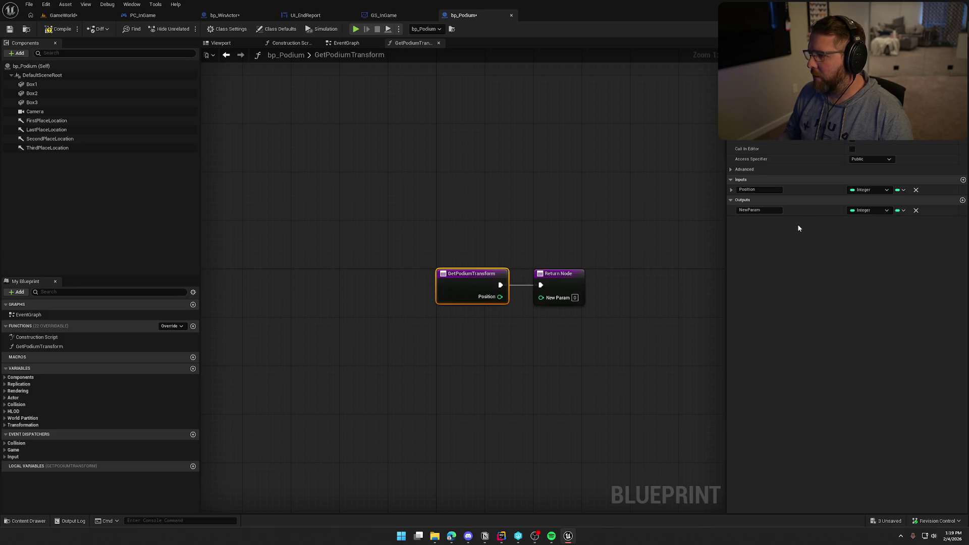
type("Transform")
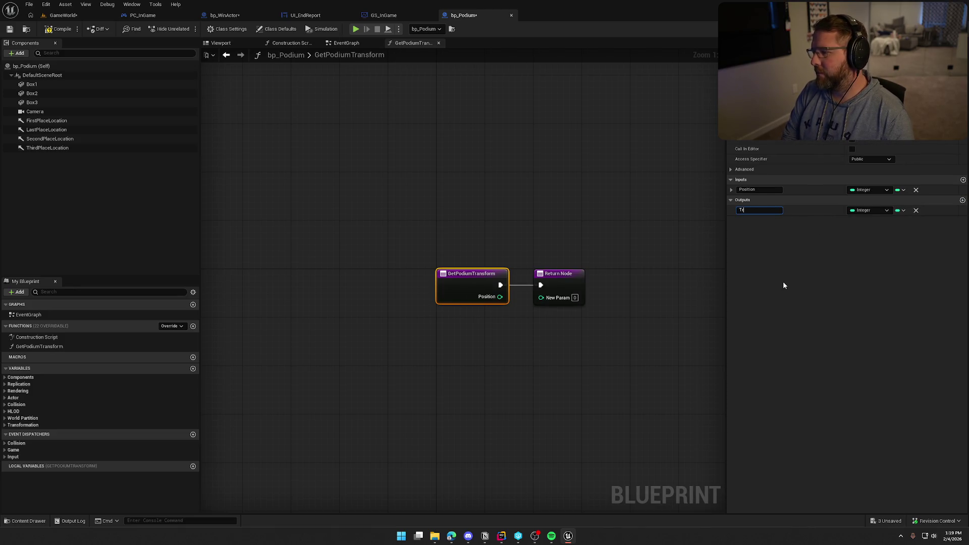
key("Return")
left_click(869, 210)
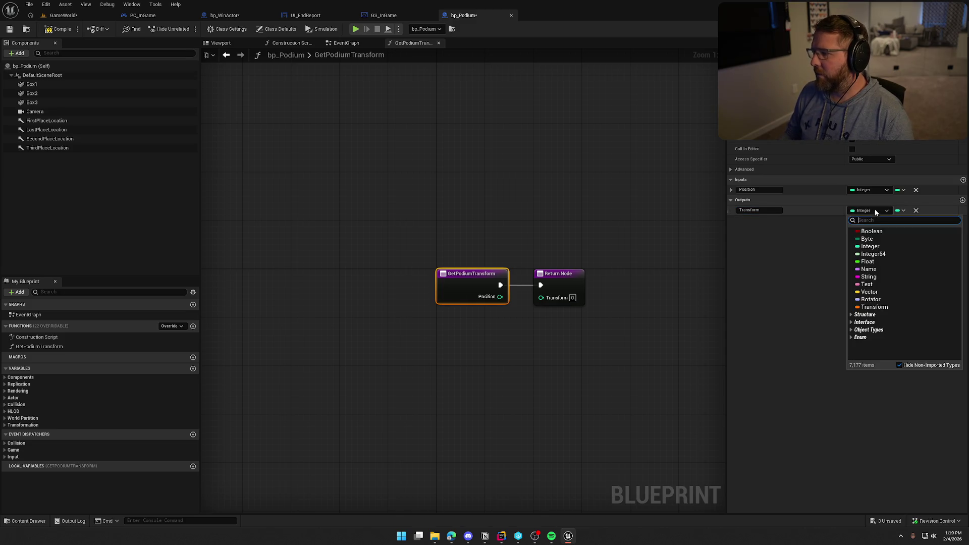
left_click(894, 308)
double_click(756, 210)
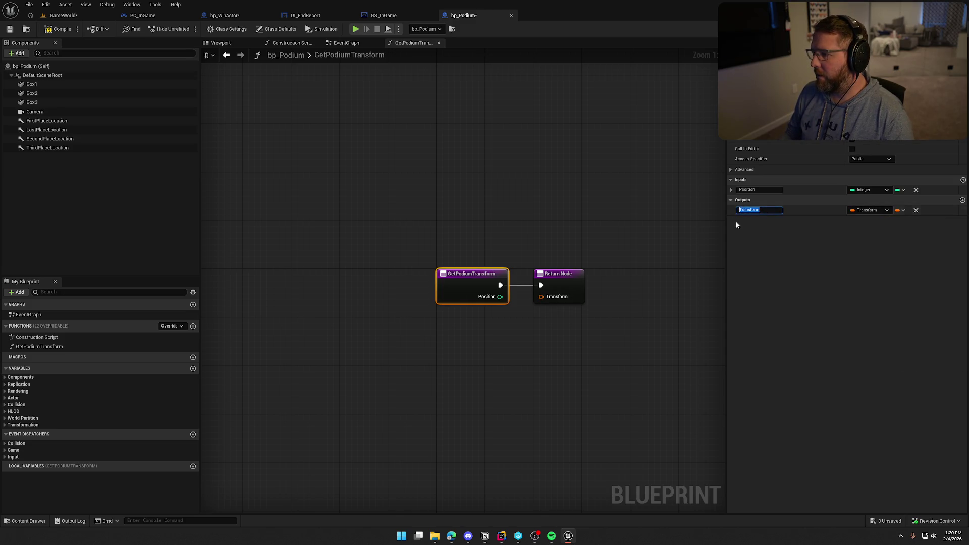
type("Pl")
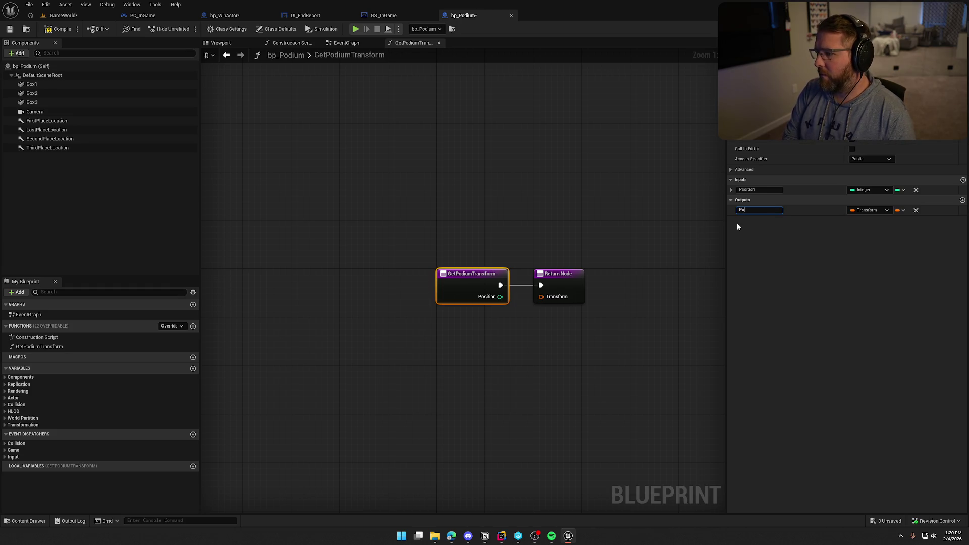
type("sform")
key("Return")
- Move the Return Node far right to make room in the function graph
left_click_drag(494, 399, 411, 303)
mouse_move(480, 184)
left_mouse_down()
mouse_move(712, 183)
mouse_move(702, 185)
left_mouse_up()
left_click(588, 264)
left_click_drag(527, 283, 489, 279)
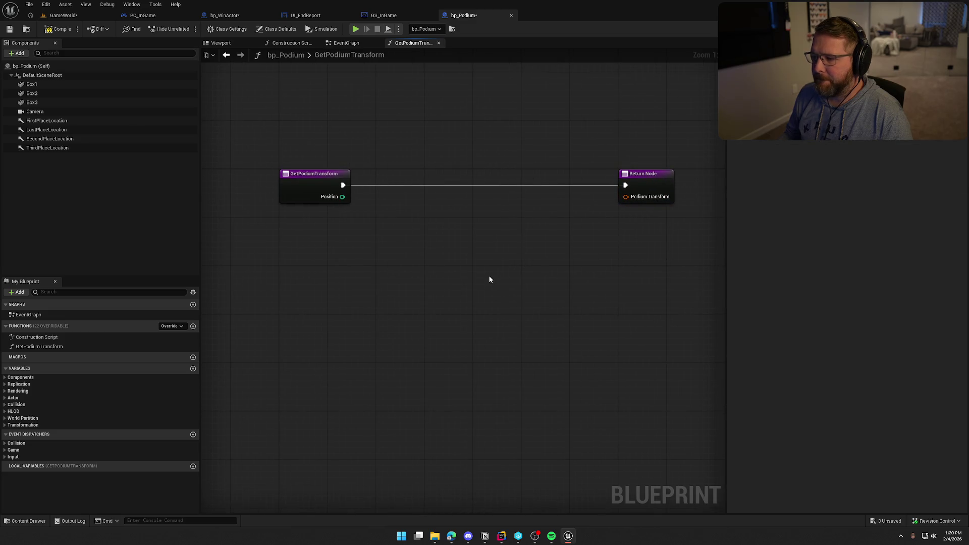
left_click_drag(625, 197, 549, 221)
left_click(461, 218)
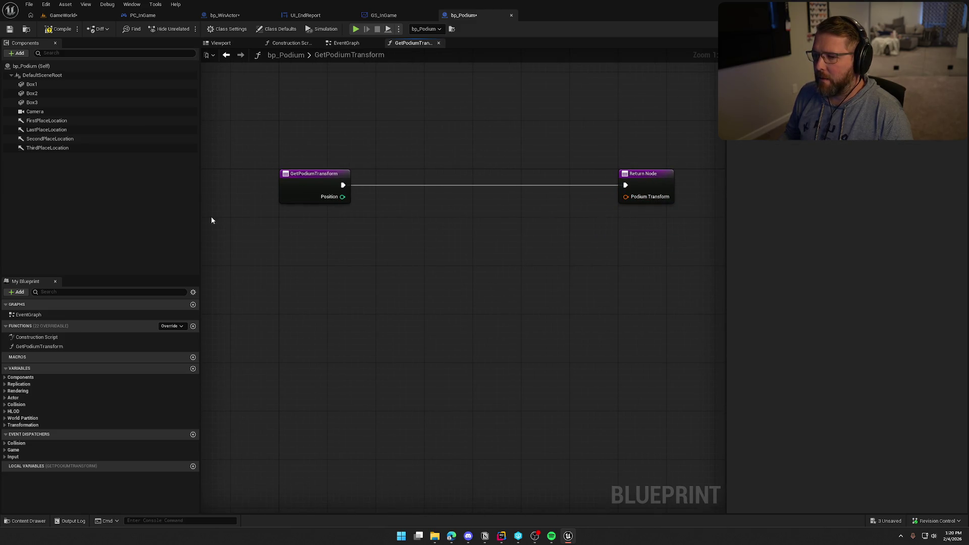
- Return Get World Transform of a Position-indexed Select node fed by First Place Location
mouse_move(46, 121)
left_mouse_down()
mouse_move(368, 253)
mouse_move(462, 251)
left_mouse_up()
type("get world trans")
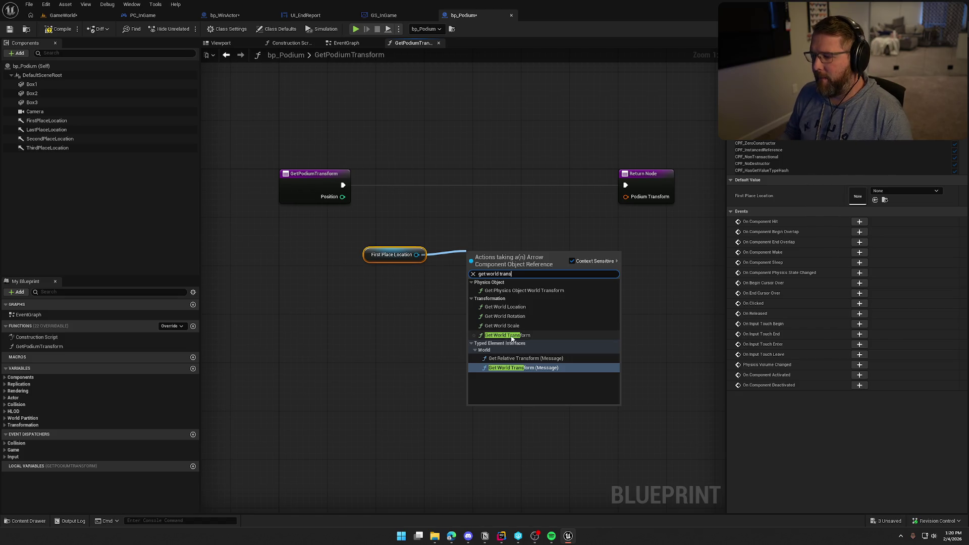
left_click(514, 335)
mouse_move(511, 266)
left_mouse_down()
mouse_move(528, 243)
mouse_move(474, 287)
left_mouse_up()
type("selec")
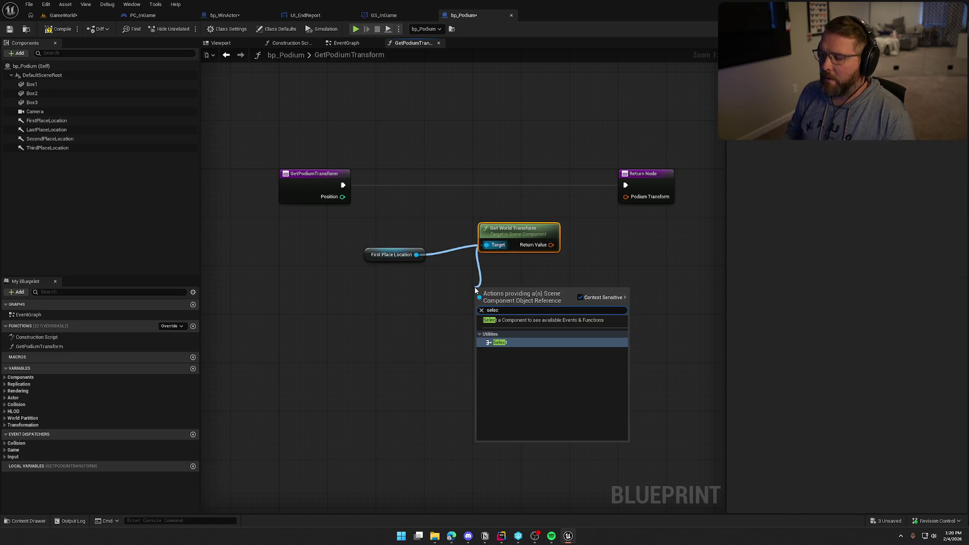
key("Return")
mouse_move(462, 327)
left_mouse_down()
mouse_move(337, 215)
mouse_move(342, 196)
left_mouse_up()
left_click_drag(550, 245, 632, 199)
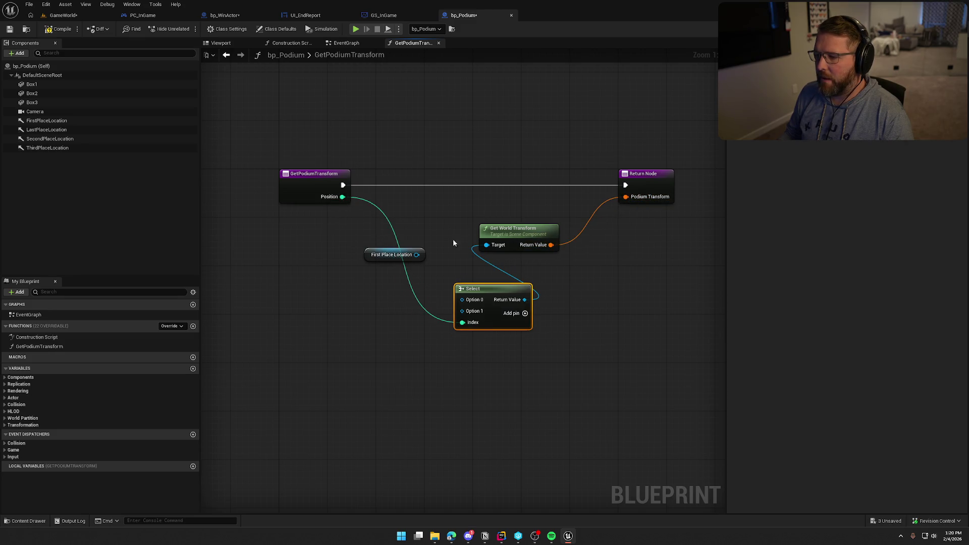
- Arrange First Place Location, Select and Get World Transform in a row beside the Return Node
left_click_drag(375, 255, 309, 250)
left_click_drag(517, 229, 559, 196)
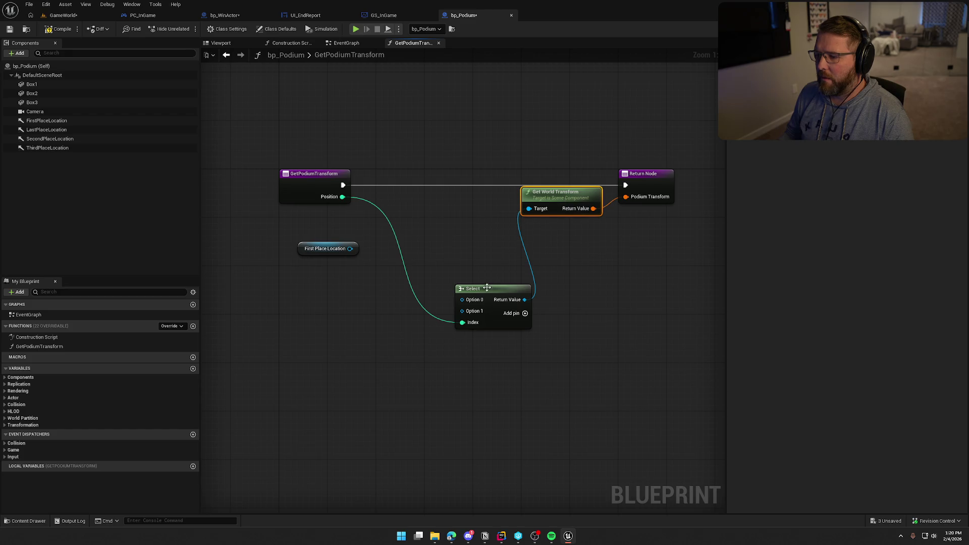
left_click_drag(487, 288, 450, 209)
mouse_move(534, 307)
left_mouse_down()
mouse_move(557, 319)
mouse_move(541, 317)
left_mouse_up()
left_click(469, 216)
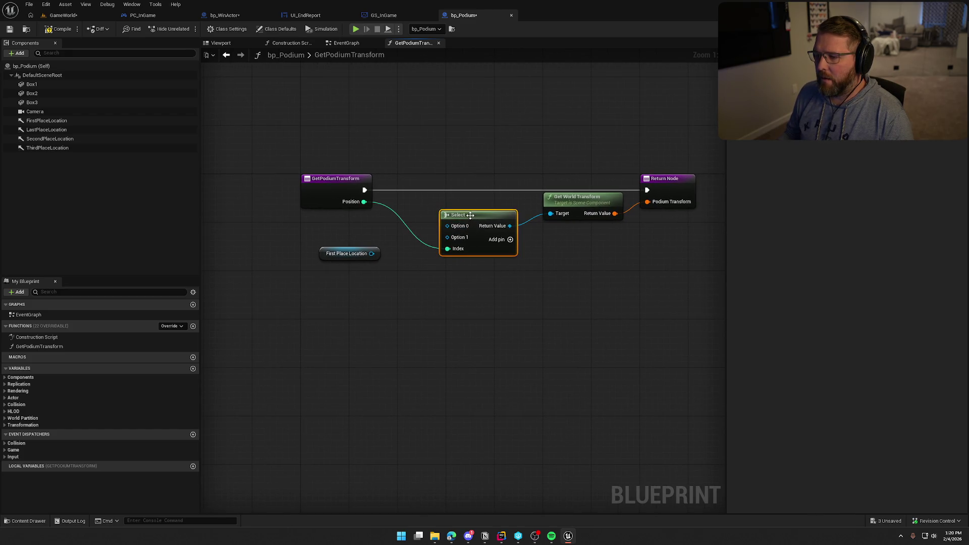
- Add Options 2 to 4 to the Select node and wire First Place Location into Option 1
left_click(510, 241)
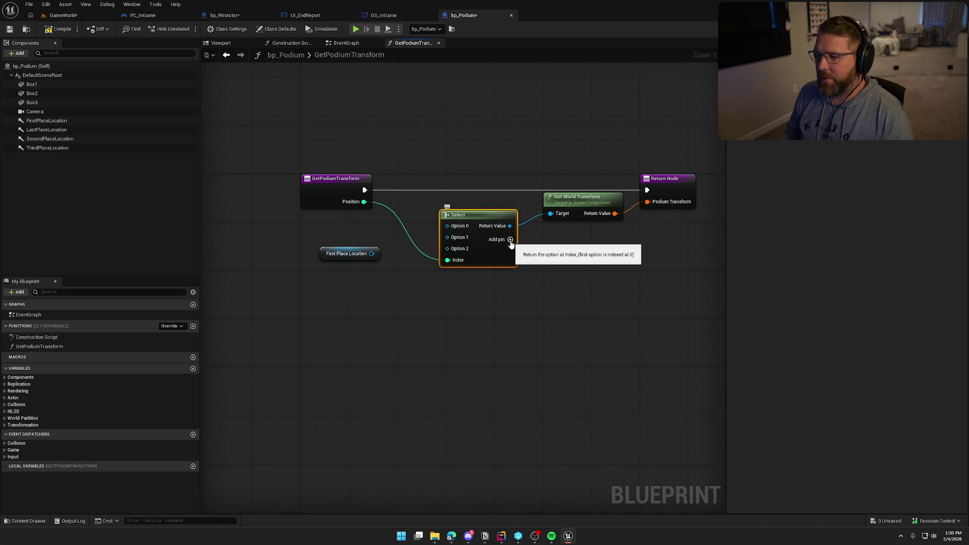
left_click(510, 240)
left_click(509, 240)
left_click(386, 265)
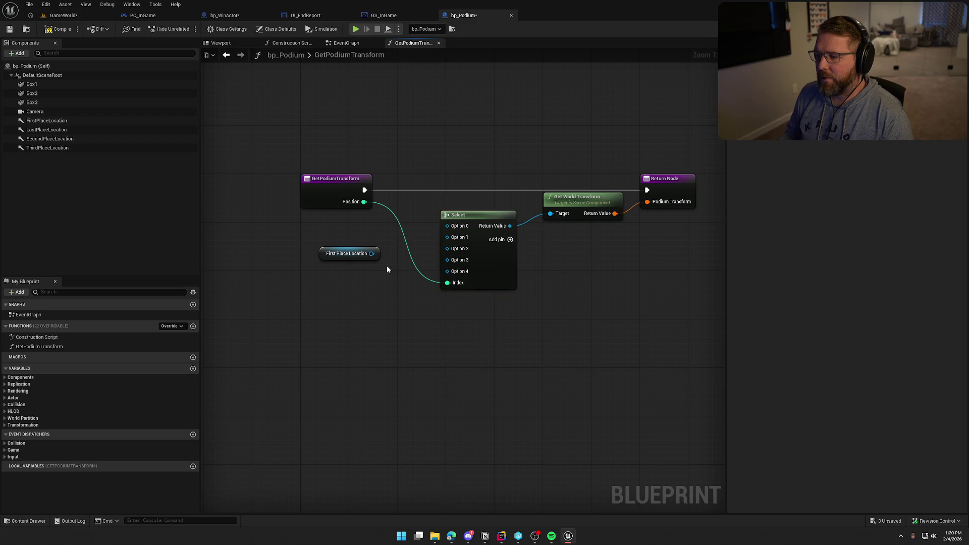
left_click_drag(372, 254, 447, 238)
left_click_drag(356, 255, 385, 237)
- Add Second, Third and Last Place Location getters beside Select, undoing an accidental getter swap
mouse_move(49, 139)
left_mouse_down()
mouse_move(271, 228)
mouse_move(434, 259)
mouse_move(448, 248)
left_mouse_up()
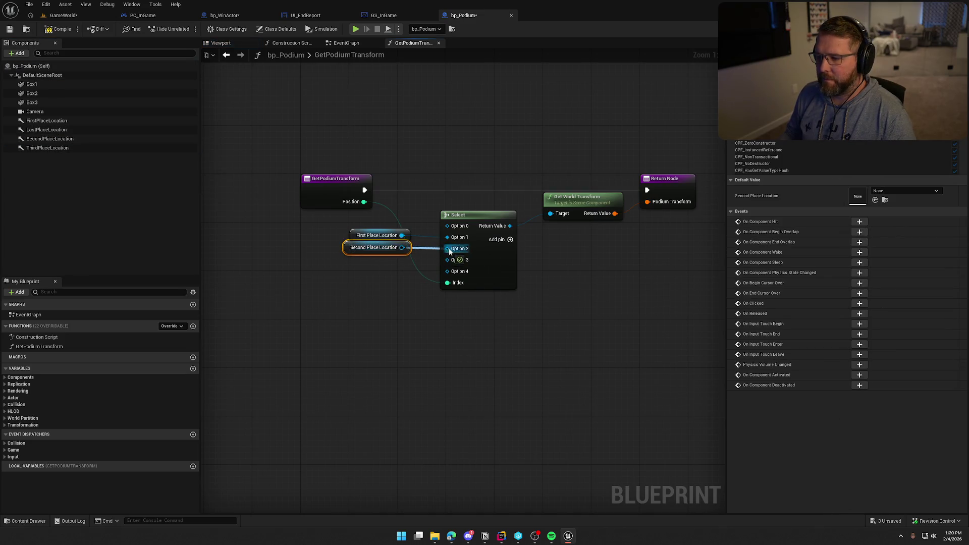
left_click_drag(47, 147, 355, 252)
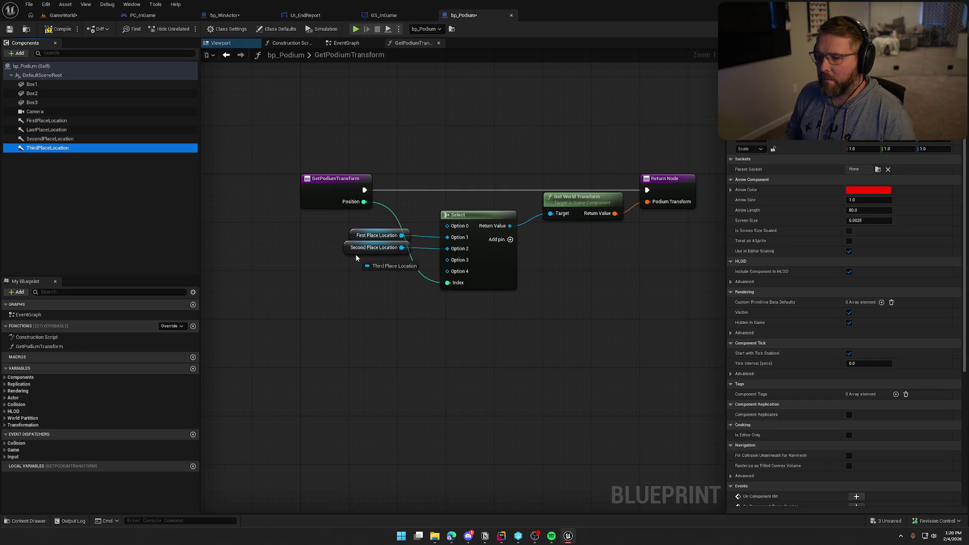
left_click(361, 249)
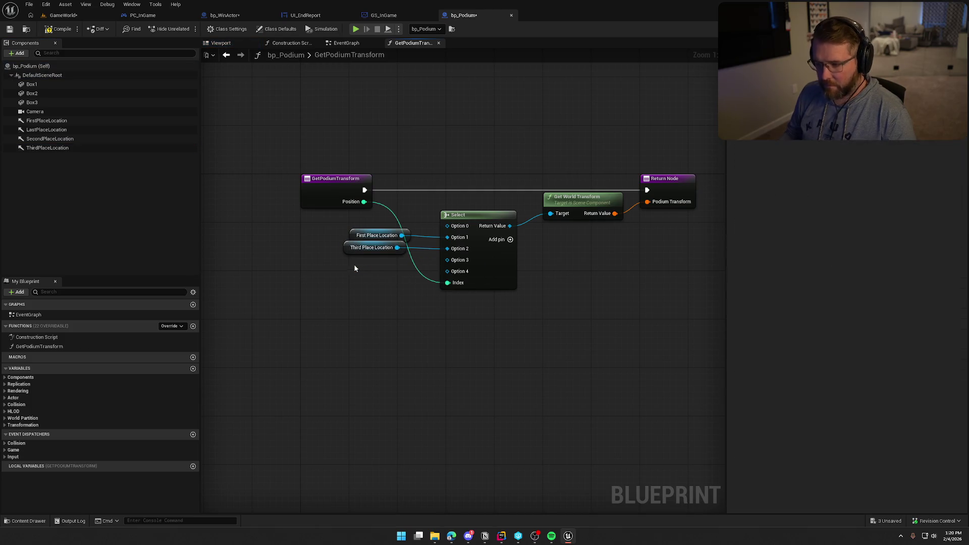
key("ctrl+z")
left_click_drag(45, 148, 371, 258)
left_click(63, 150)
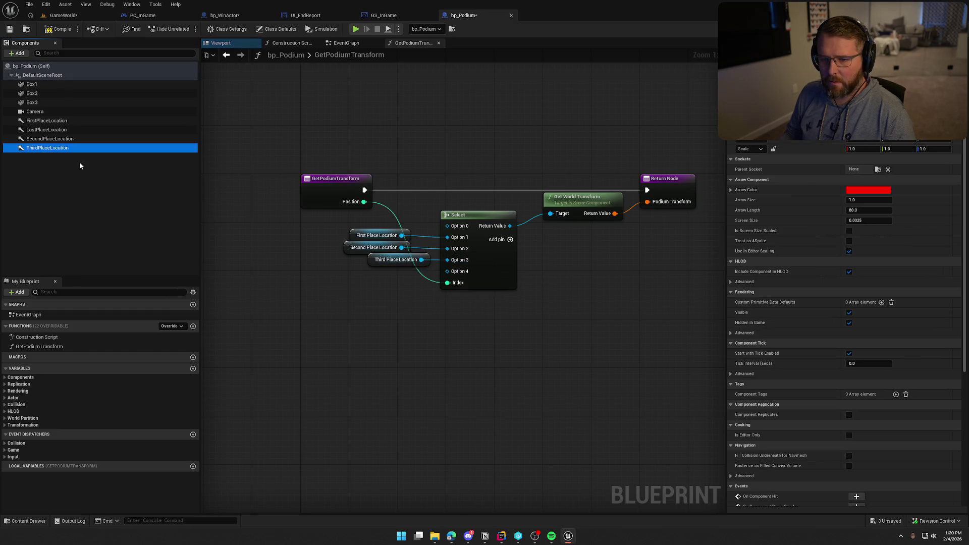
mouse_move(46, 130)
left_mouse_down()
mouse_move(448, 292)
mouse_move(448, 272)
mouse_move(338, 230)
left_mouse_up()
right_click(395, 262)
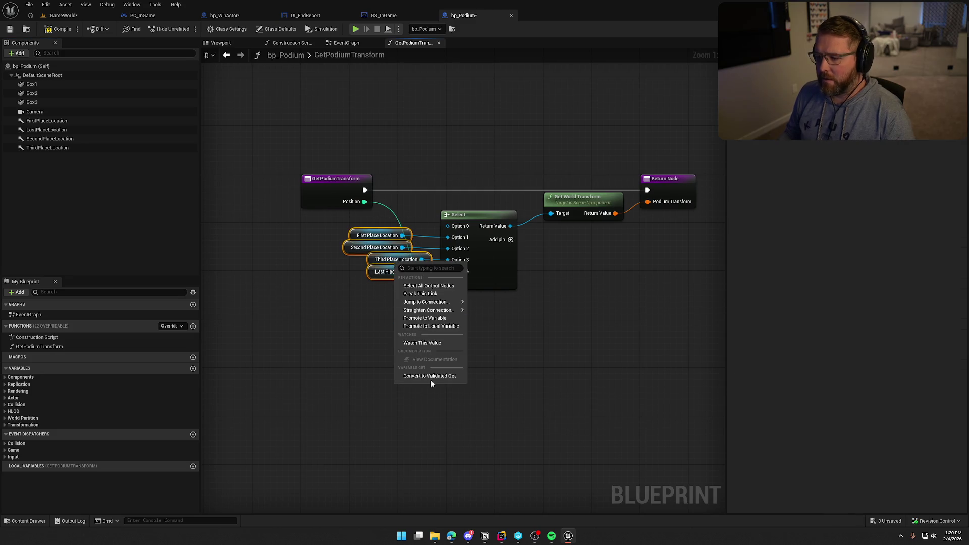
- Left-align the four place-location getter nodes into one column with Align Left (Shift+A)
mouse_move(445, 312)
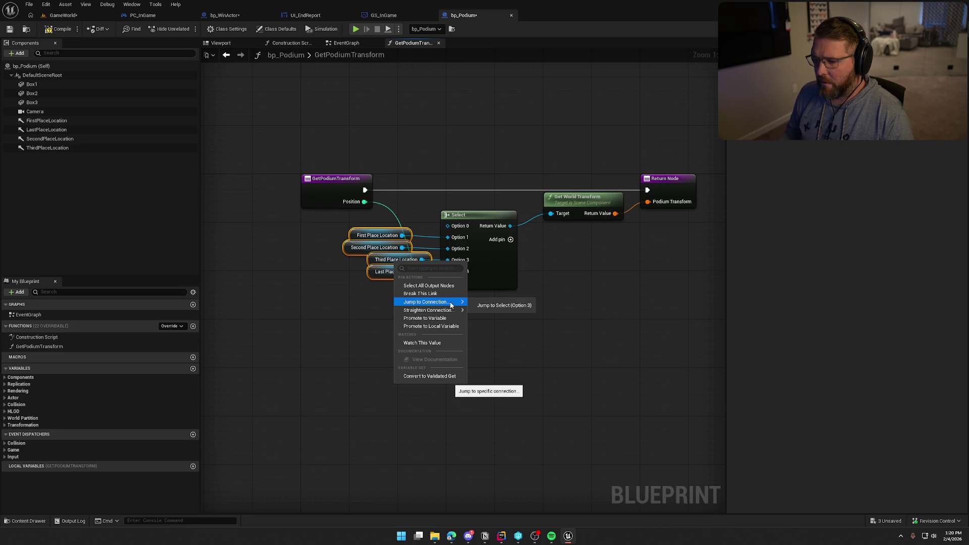
left_click(326, 306)
left_click_drag(337, 229, 379, 297)
right_click(348, 248)
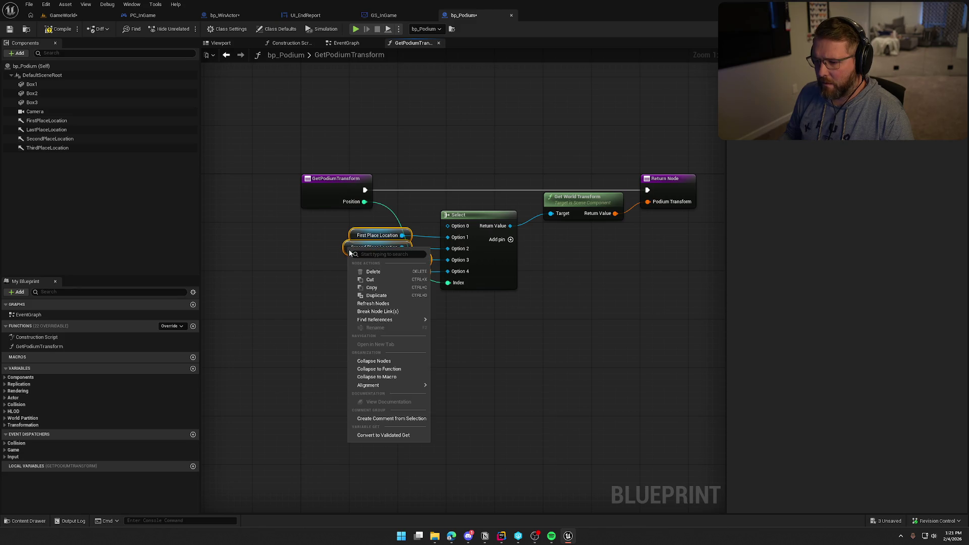
mouse_move(412, 386)
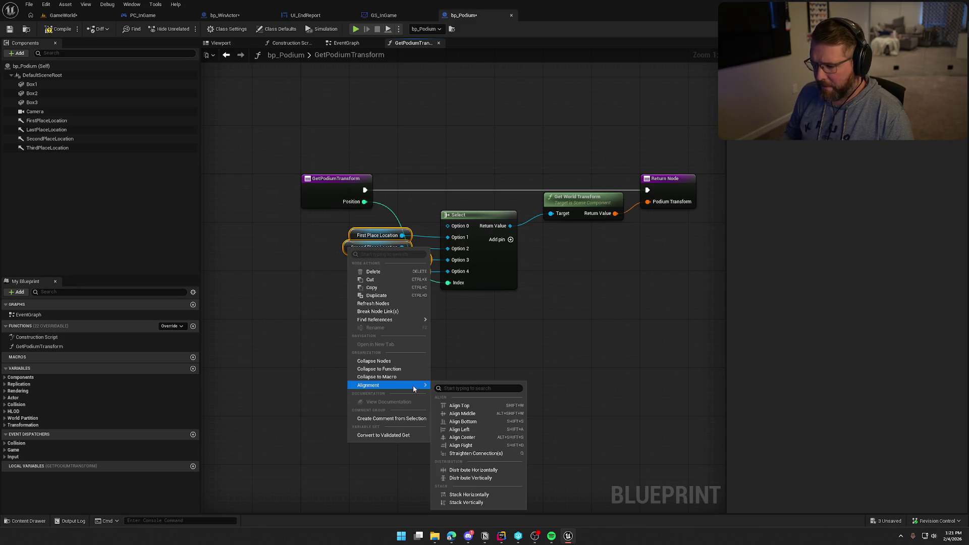
left_click(473, 356)
mouse_move(323, 233)
left_mouse_down()
mouse_move(399, 331)
mouse_move(343, 233)
mouse_move(357, 235)
left_mouse_up()
key("shift+a")
- Nudge the Select node slightly right beside the aligned getter column
left_click(399, 328)
left_click(432, 338)
left_click_drag(482, 214, 488, 214)
left_click(490, 338)
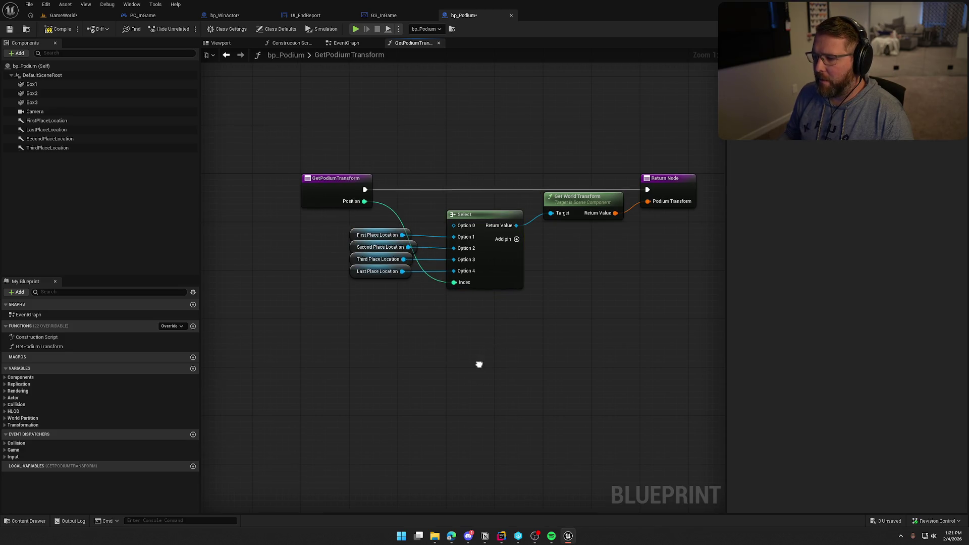
left_click_drag(479, 363, 471, 365)
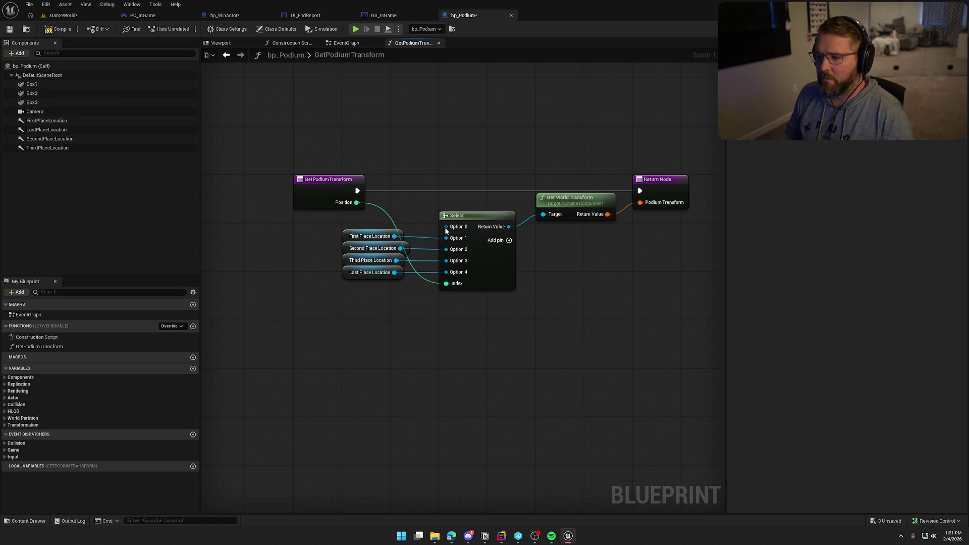
left_click_drag(446, 227, 411, 149)
type("get actor trans")
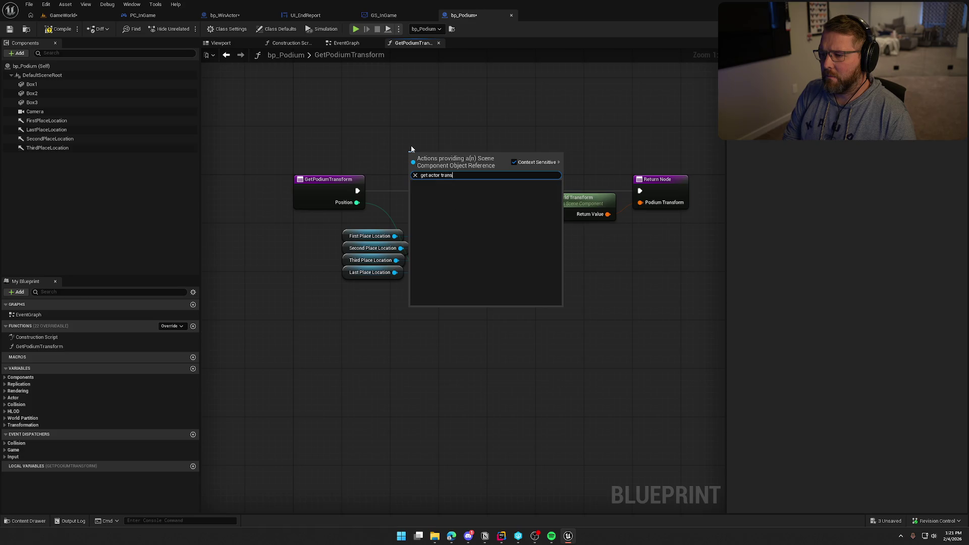
key("ctrl+a")
type("get Tra")
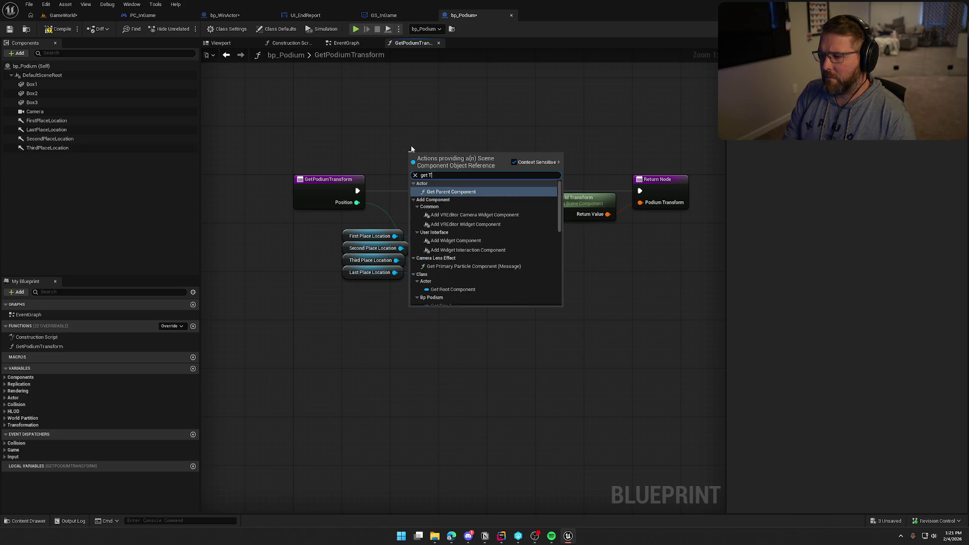
key("BackSpace")
key("BackSpace")
key("BackSpace")
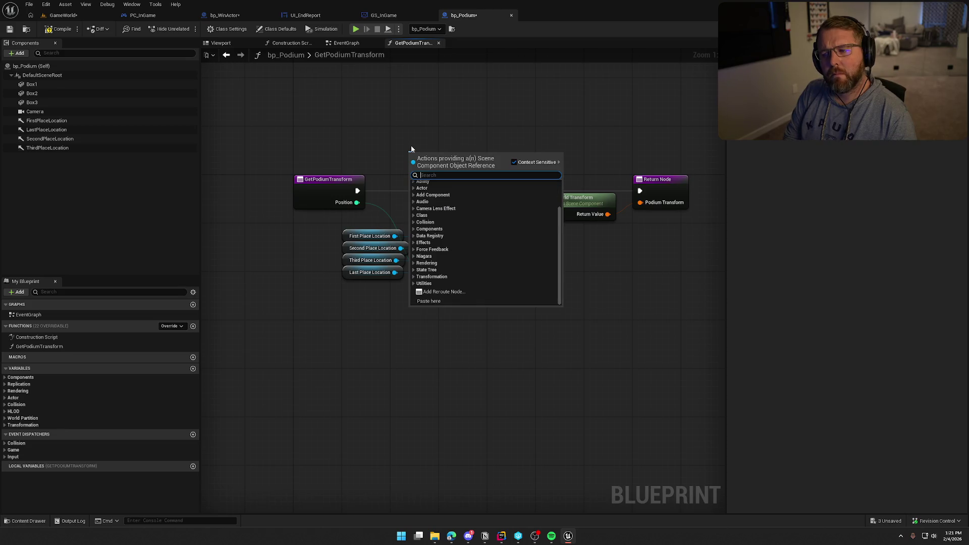
left_click(365, 131)
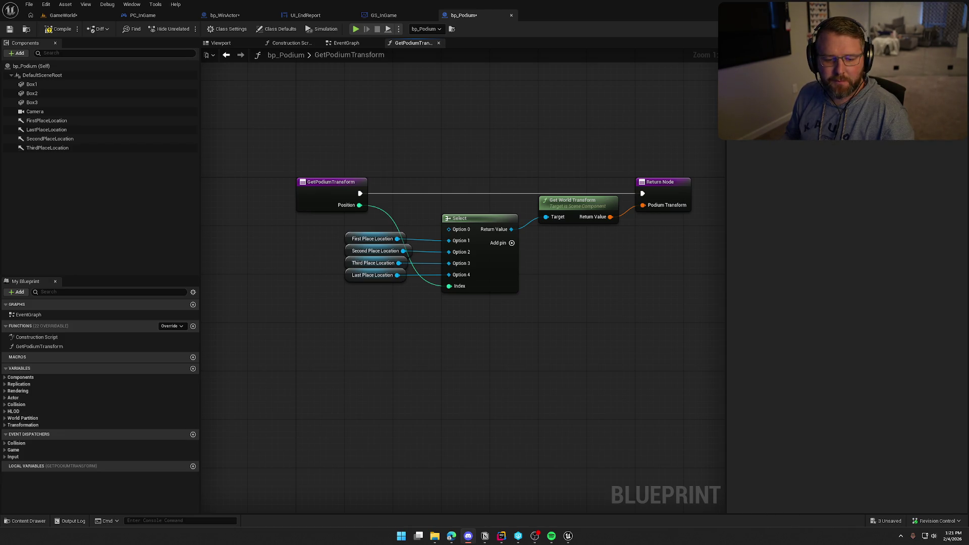
left_click(381, 365)
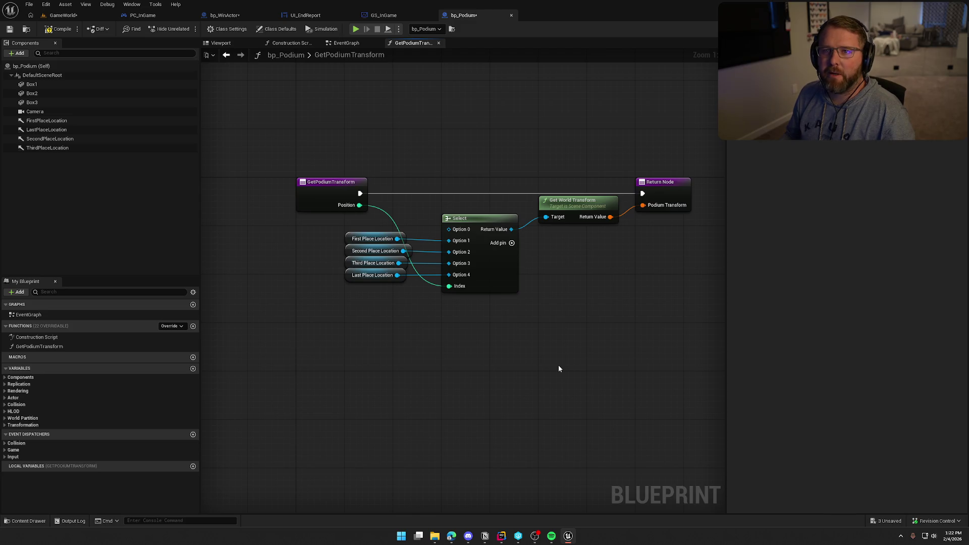
key("Home")
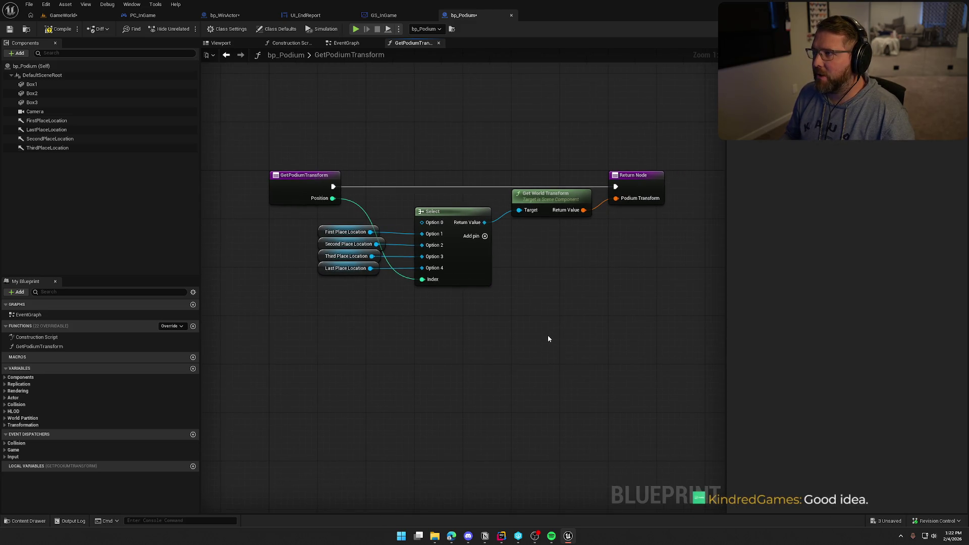
right_click(383, 154)
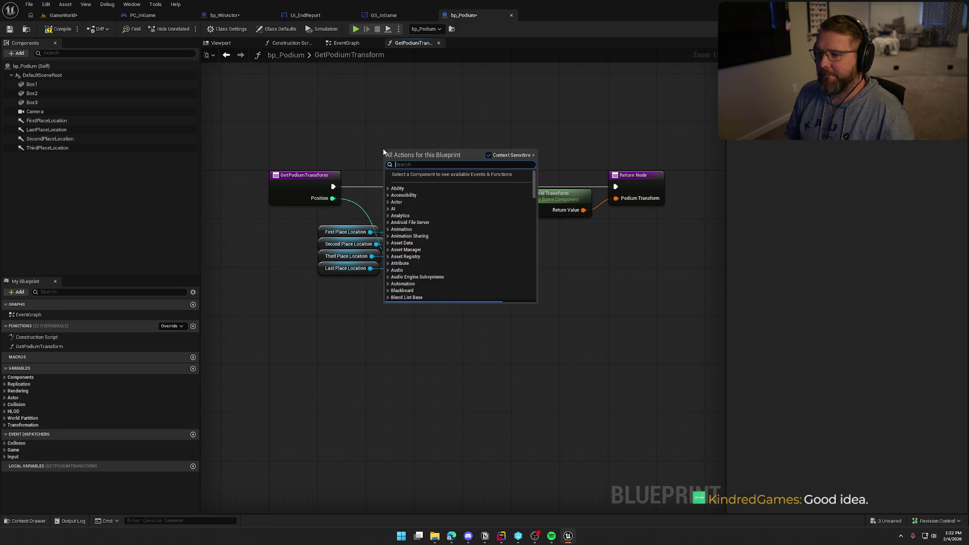
- Add a Get Actor Transform node, then delete it again
type("transform")
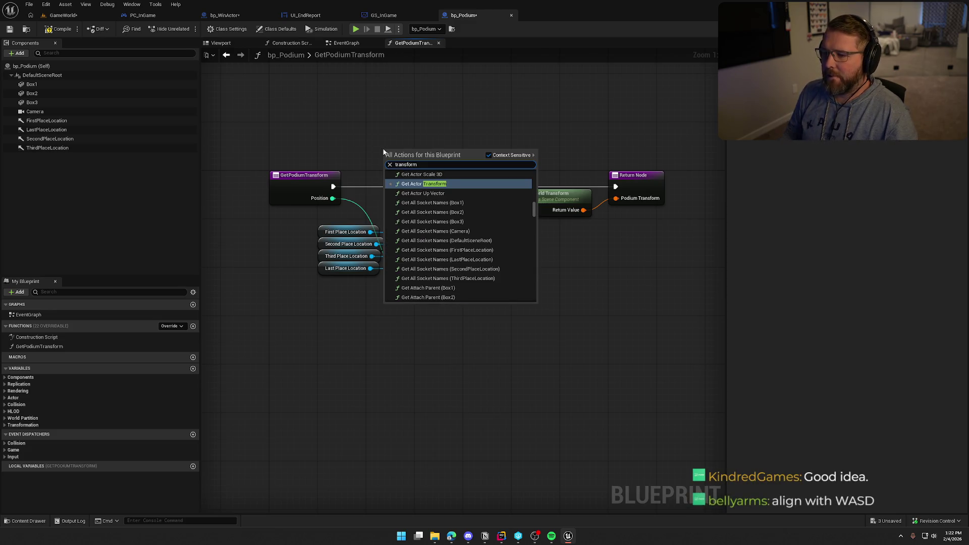
left_click(423, 184)
mouse_move(459, 168)
left_mouse_down()
mouse_move(431, 223)
mouse_move(582, 223)
mouse_move(553, 134)
left_mouse_up()
key("Escape")
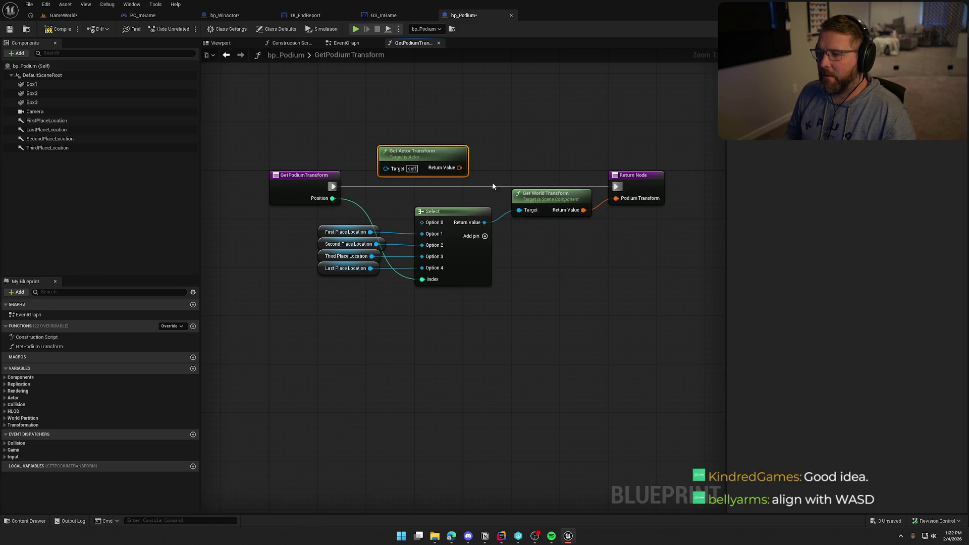
key("Delete")
- Wire First Place Location into the Select node's Option 0
mouse_move(439, 253)
left_mouse_down()
mouse_move(341, 176)
mouse_move(449, 175)
left_mouse_up()
left_click(307, 174)
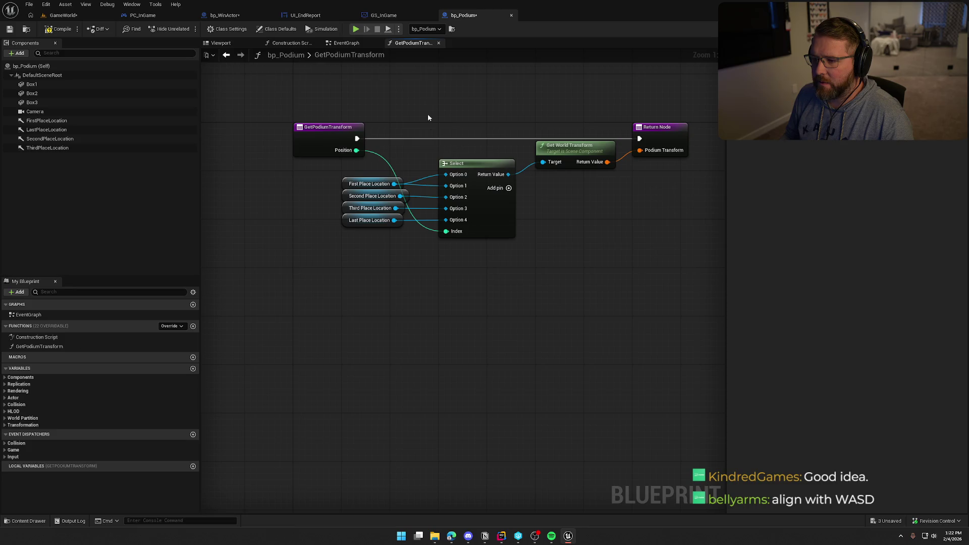
left_click(58, 29)
mouse_move(404, 342)
left_mouse_down()
mouse_move(339, 325)
mouse_move(384, 200)
left_mouse_up()
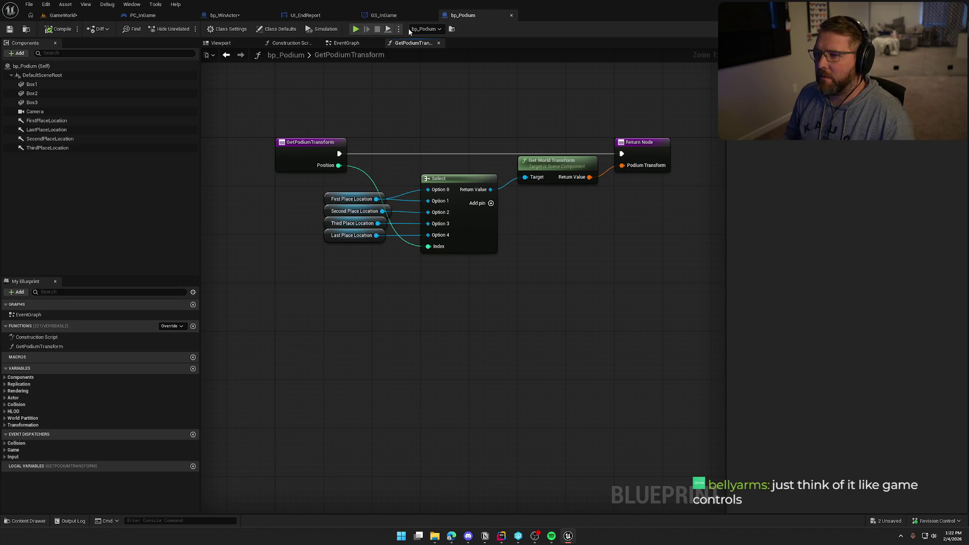
- Bring up the GS_InGame blueprint and look over its empty EventGraph
left_click(384, 16)
scroll(416, 262, "up", 2)
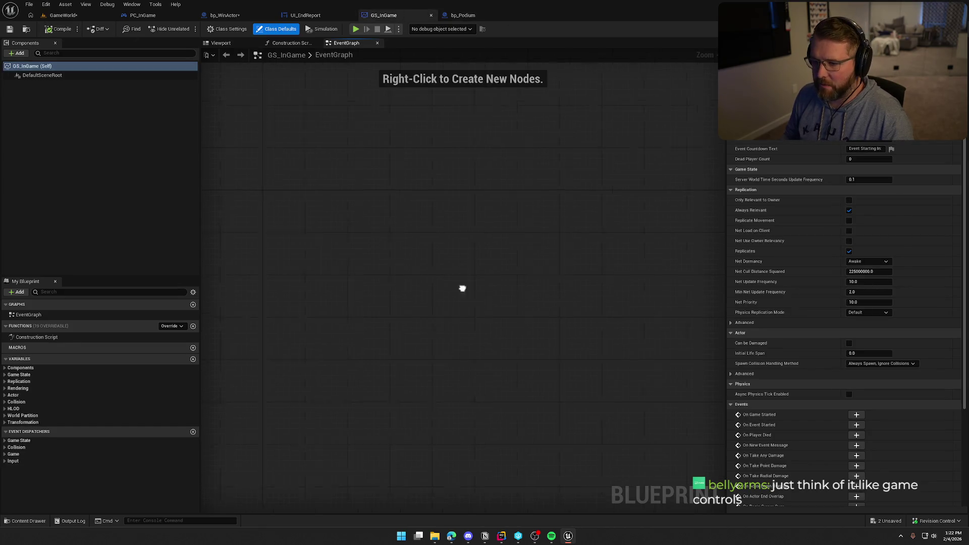
scroll(292, 460, "down", 2)
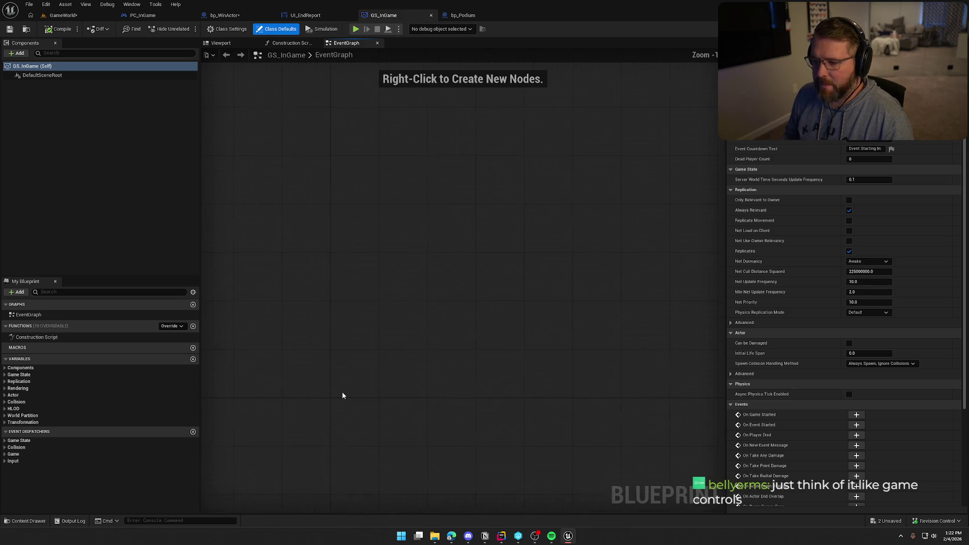
scroll(358, 242, "up", 1)
left_click_drag(328, 206, 337, 260)
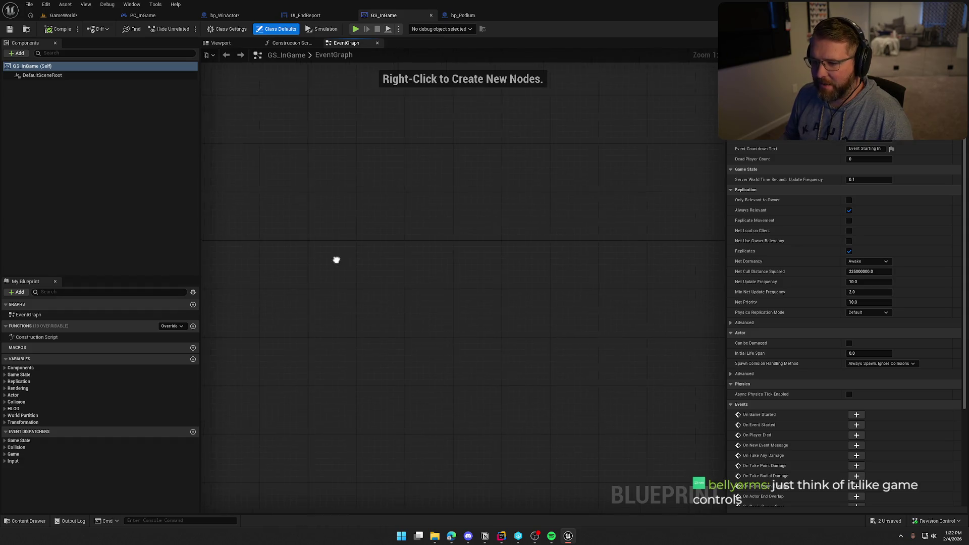
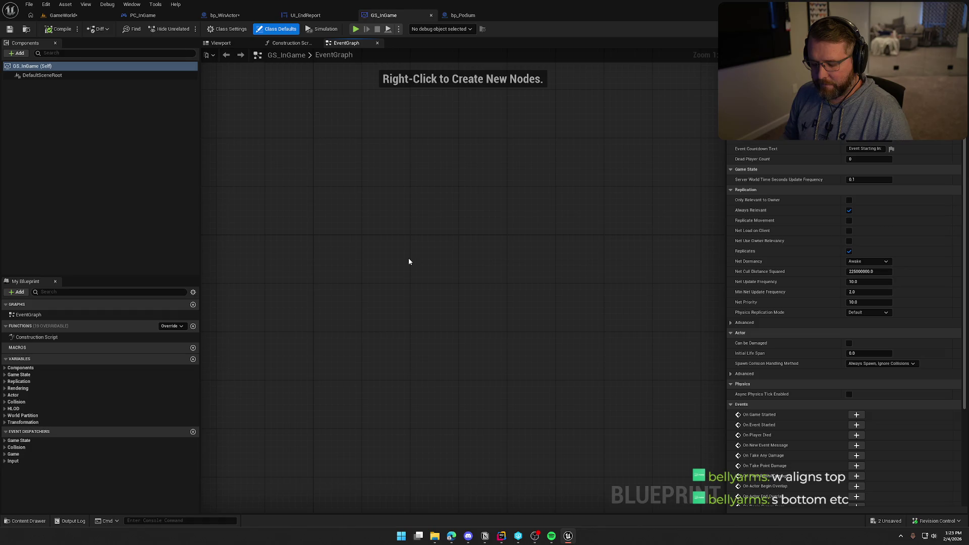
- In Rider, follow PlayerDied from GameStateMain.h to its GameStateMain.cpp definition, then return to Unreal
left_click_drag(409, 261, 432, 250)
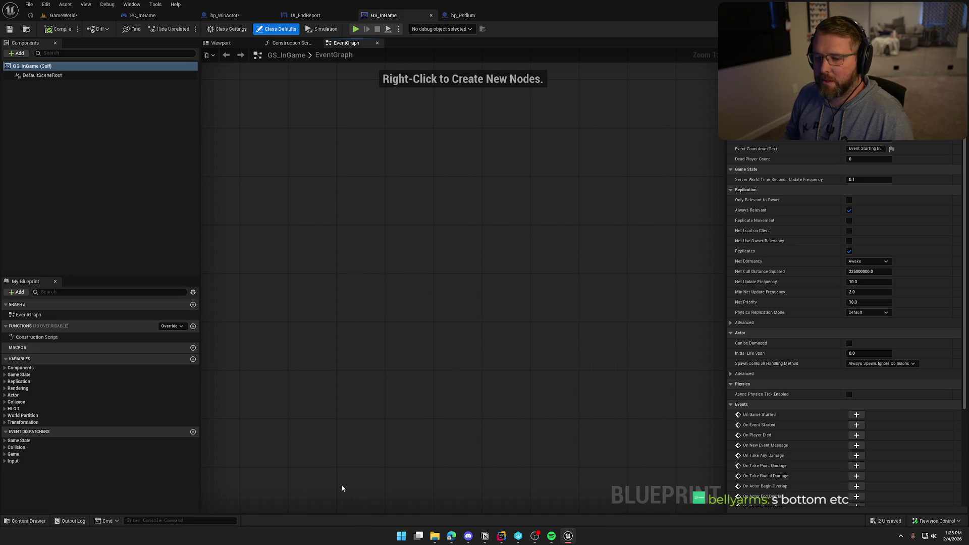
left_click(501, 536)
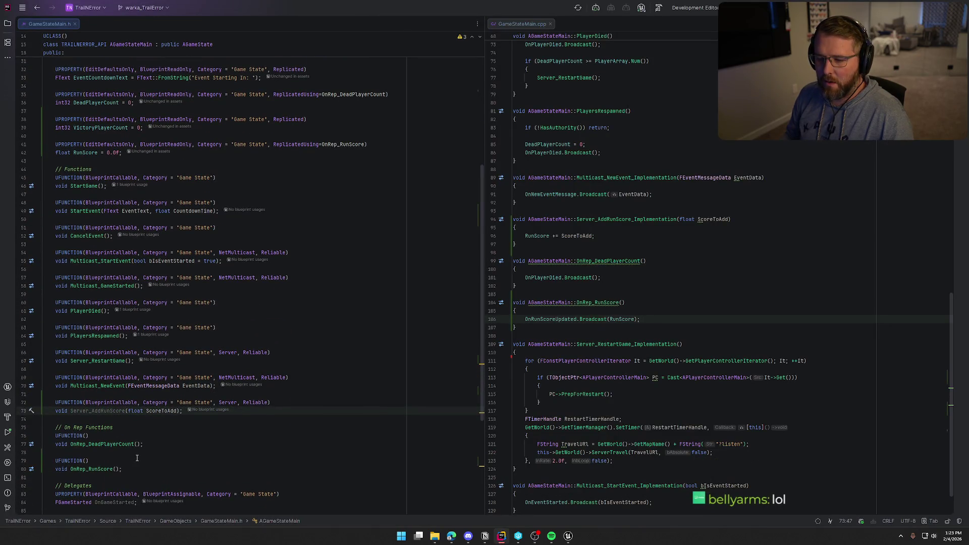
scroll(121, 363, "up", 4)
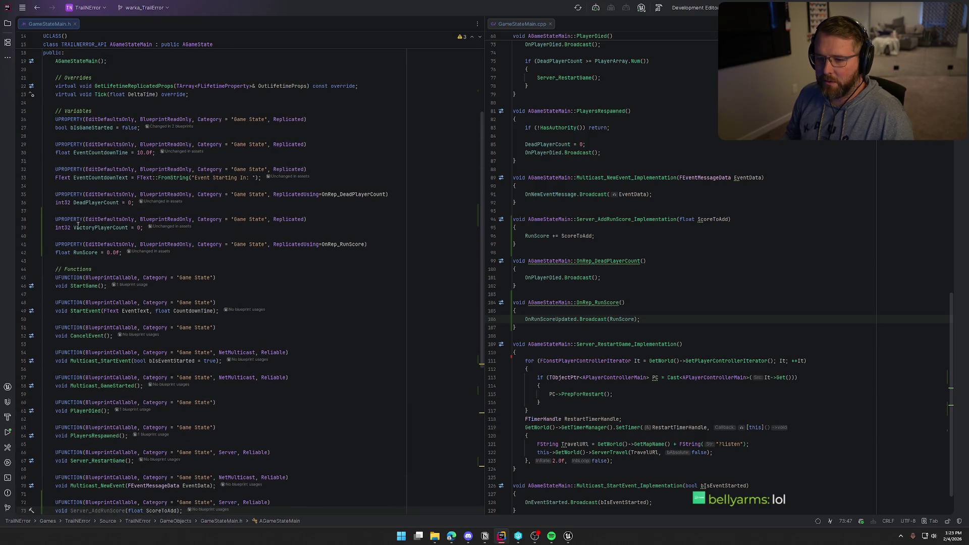
scroll(271, 357, "down", 5)
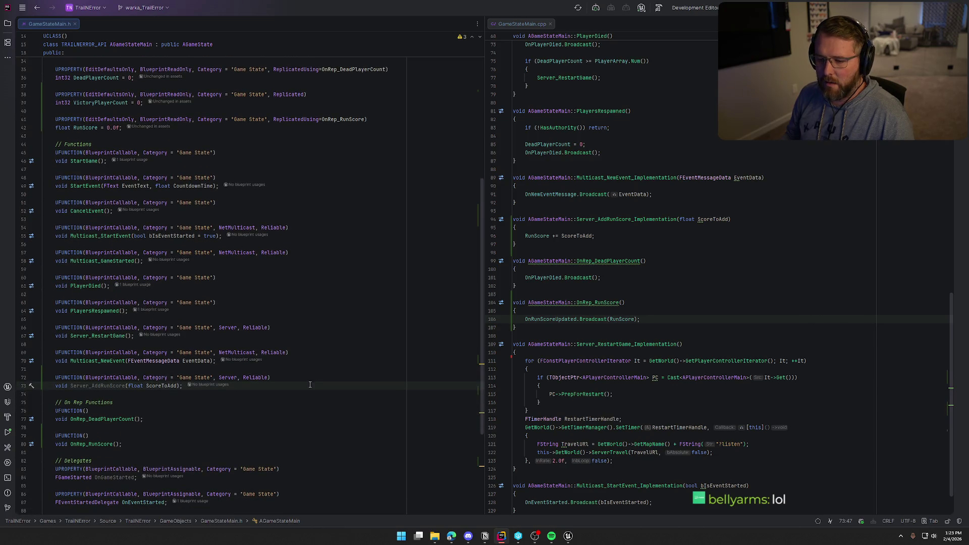
left_click(89, 288, "ctrl")
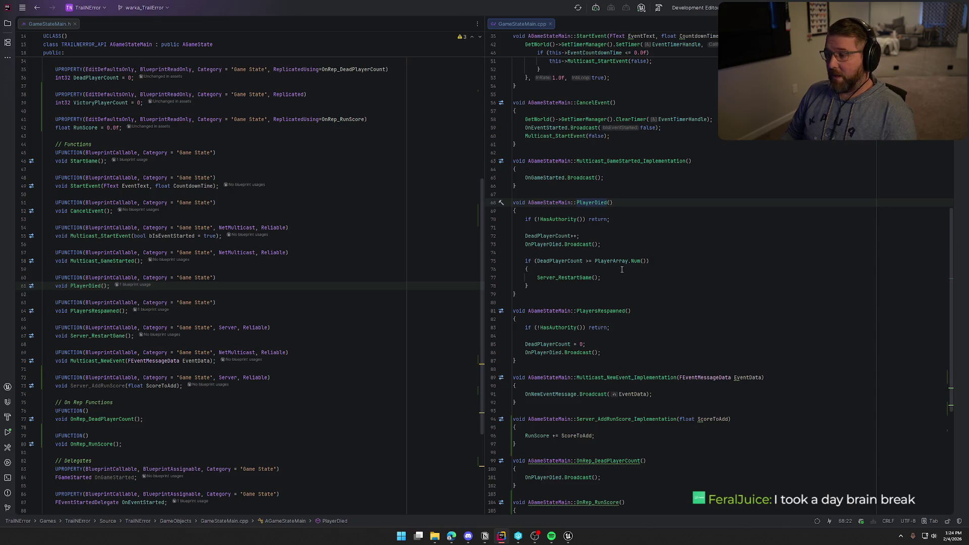
left_click(613, 202)
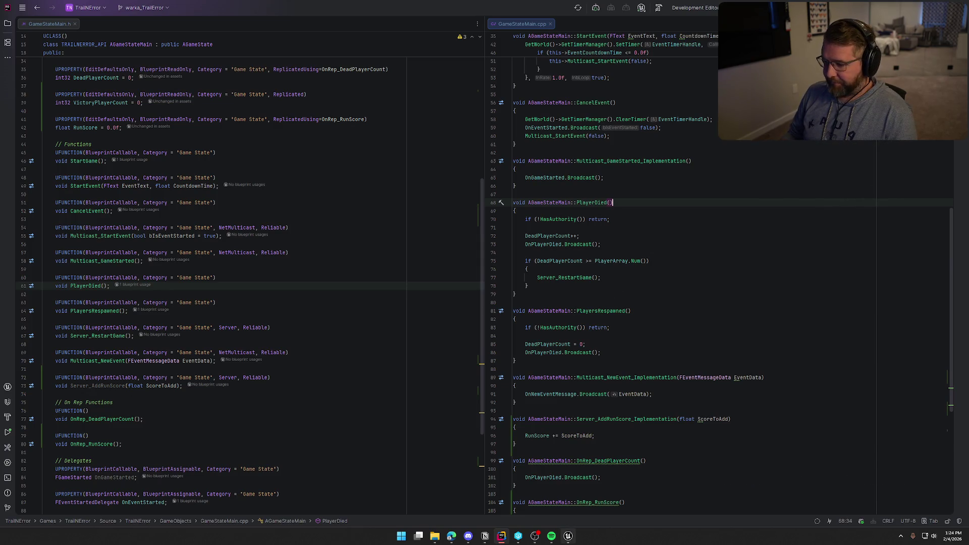
left_click(568, 536)
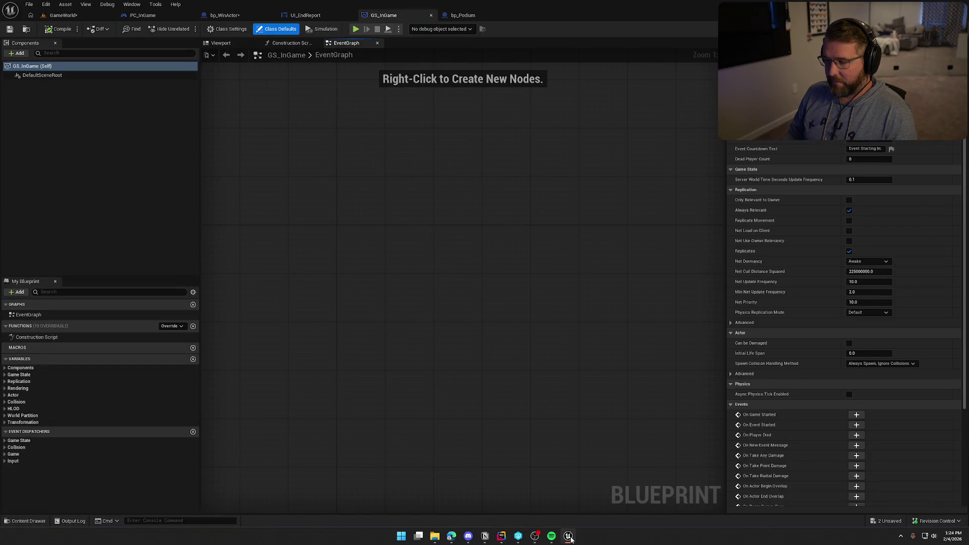
- Check bp_Podium's GetPodiumTransform function, then bring up bp_WinActor's event graph
left_click(462, 15)
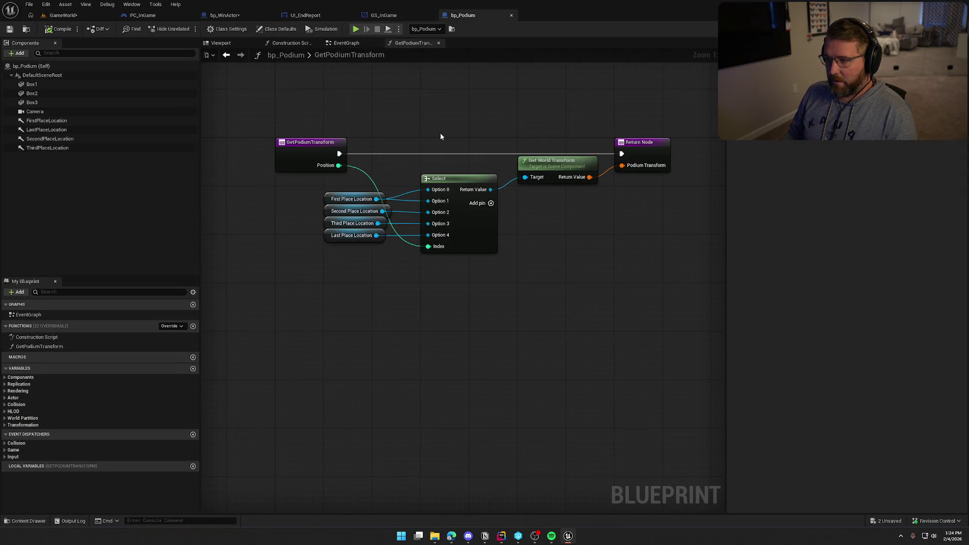
left_click(346, 43)
left_click(411, 43)
left_click(230, 16)
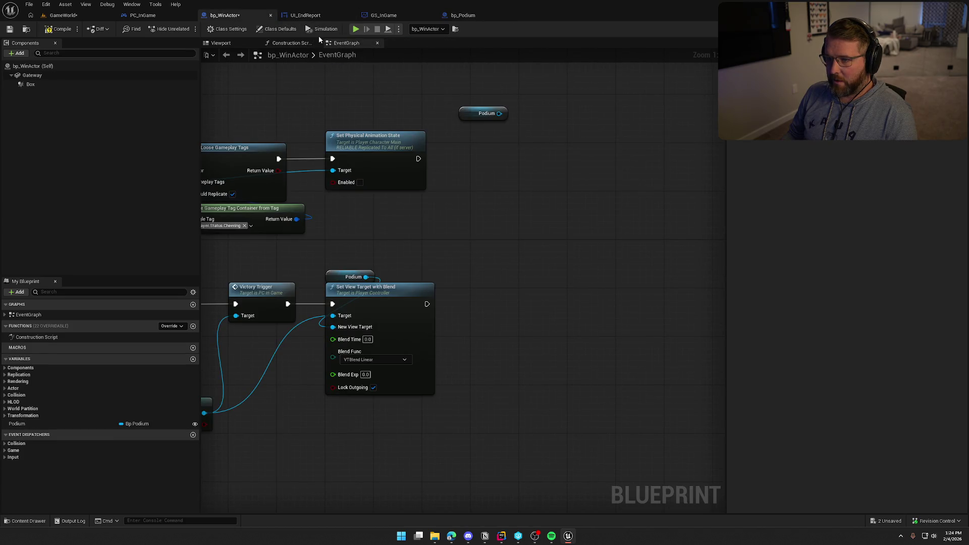
- Pan to the Podium node and try wiring from Podium and Set Physical Animation State, cancelling both
key("Home")
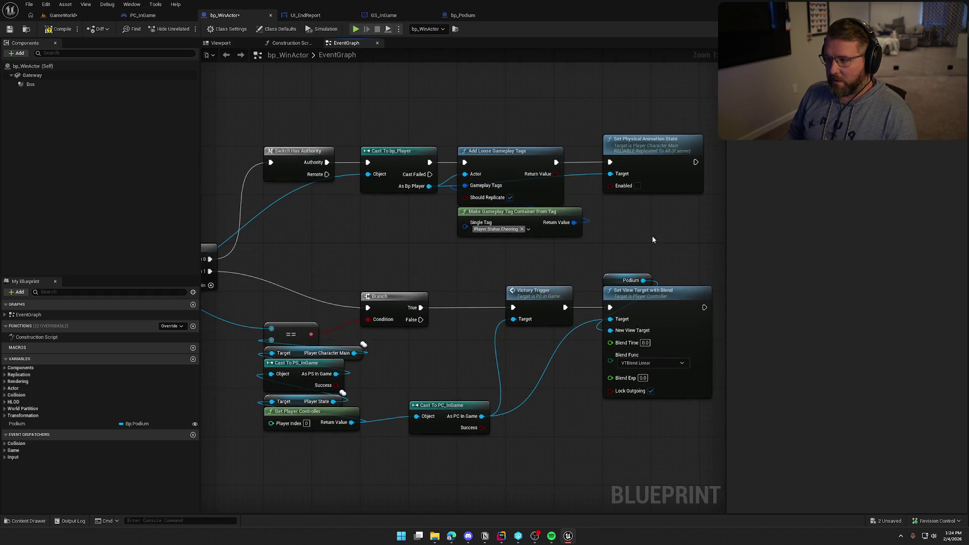
left_click_drag(652, 235, 411, 253)
mouse_move(524, 143)
left_mouse_down()
mouse_move(541, 181)
mouse_move(580, 140)
mouse_move(604, 143)
left_mouse_up()
key("Escape")
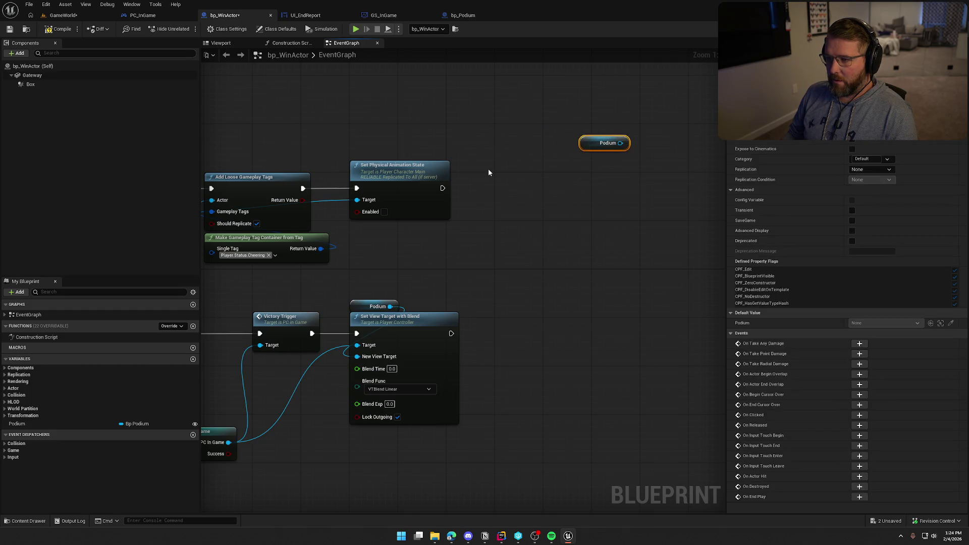
left_click_drag(441, 188, 498, 189)
key("Escape")
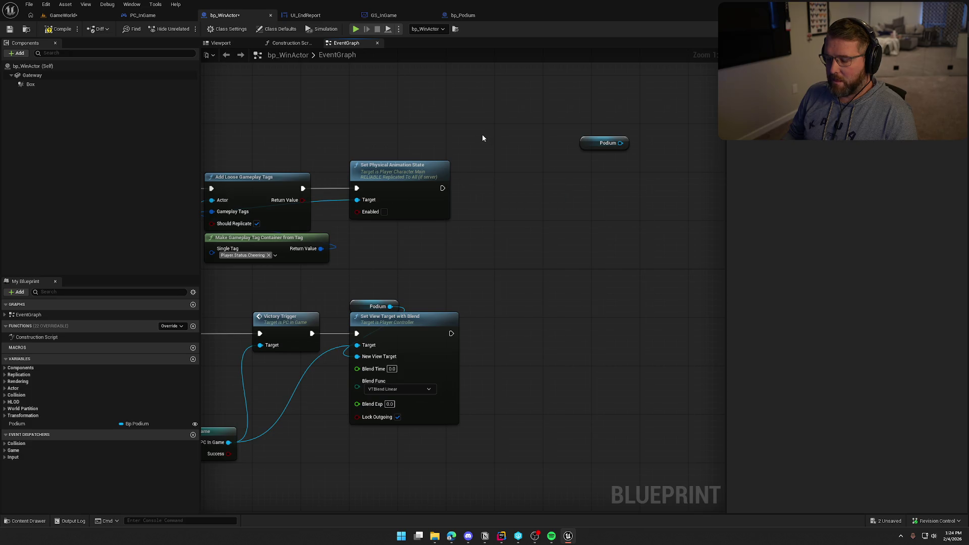
- From the player cast, search for 'detach' and dismiss the menu without adding a node
mouse_move(487, 144)
left_mouse_down()
mouse_move(658, 160)
mouse_move(881, 147)
left_mouse_up()
mouse_move(614, 200)
left_mouse_down()
mouse_move(501, 174)
mouse_move(282, 165)
mouse_move(456, 218)
mouse_move(492, 218)
left_mouse_up()
type("detach")
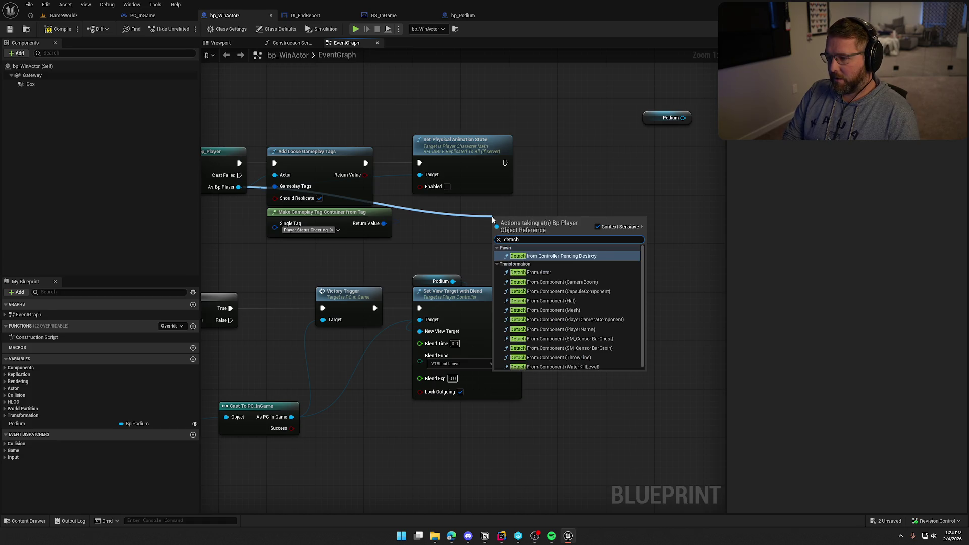
left_click(446, 229)
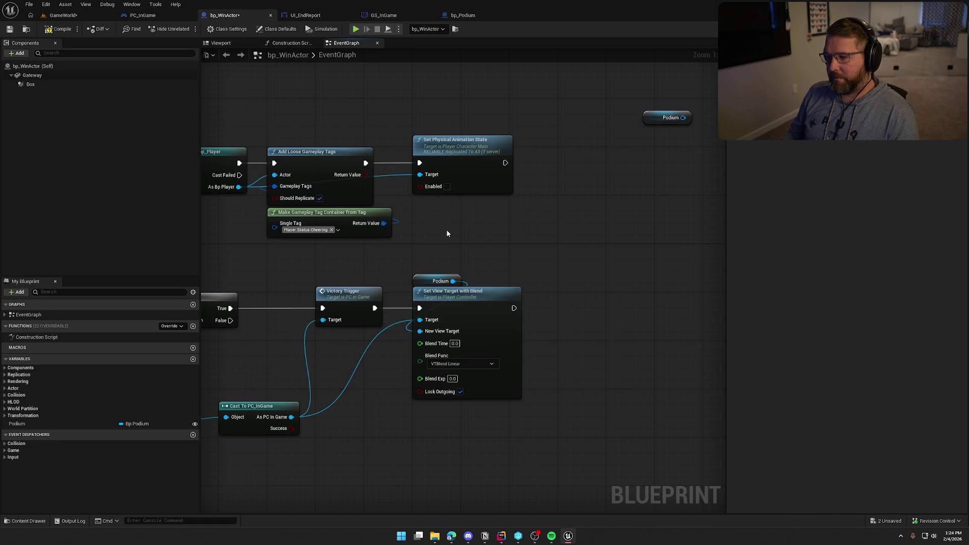
scroll(447, 233, "down", 2)
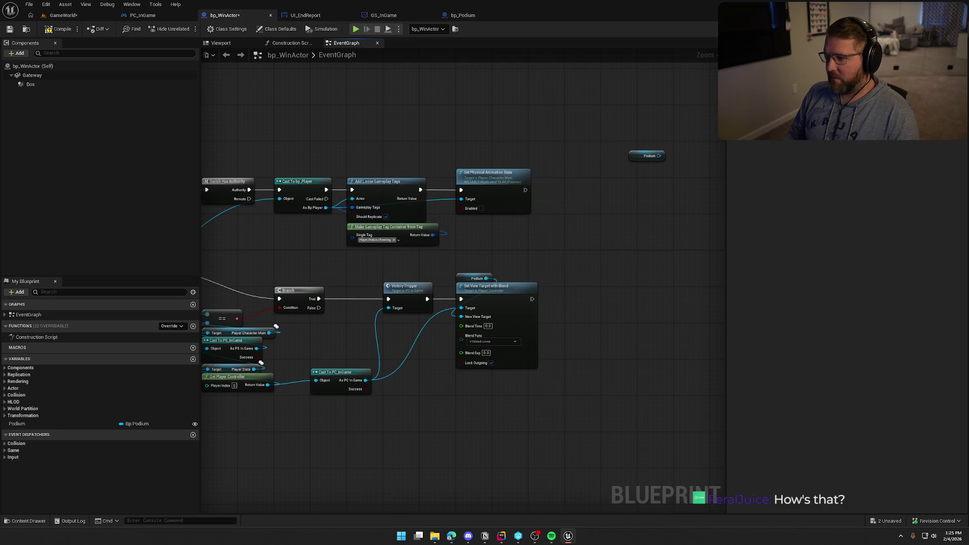
- Add a Get Podium Transform node wired from the Podium variable via a 'get podium' search
left_click_drag(607, 159, 526, 160)
left_click_drag(557, 215, 559, 213)
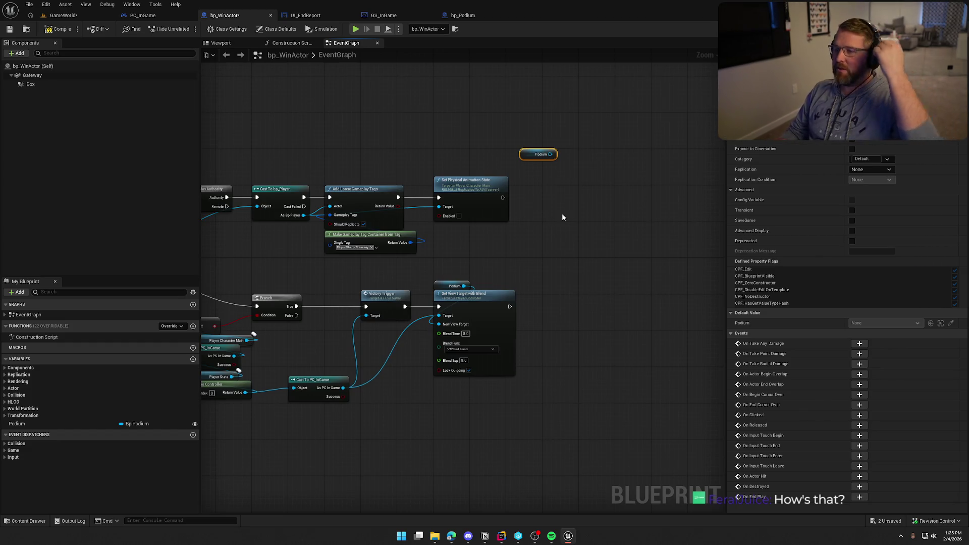
scroll(482, 218, "up", 2)
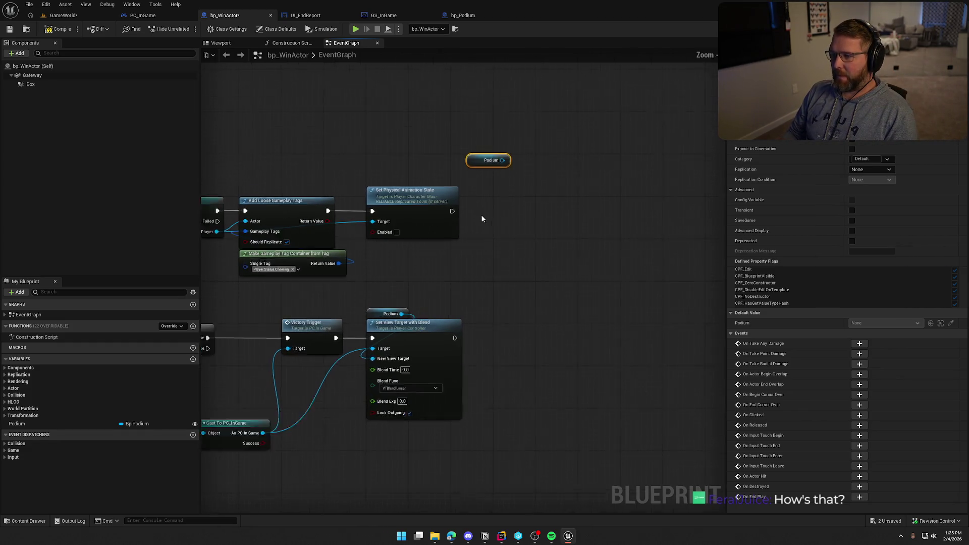
scroll(481, 218, "up", 1)
left_click_drag(505, 152, 533, 152)
type("get po")
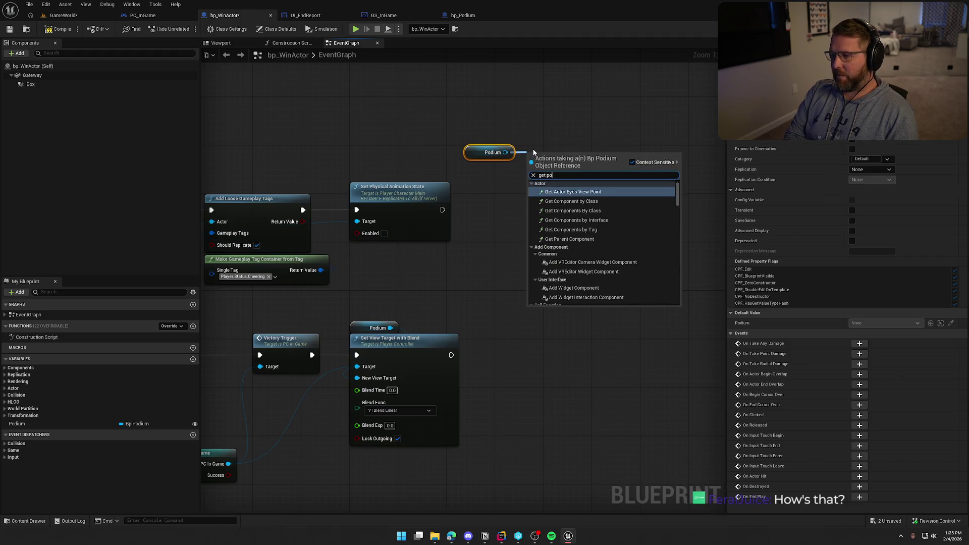
type("dium")
key("Return")
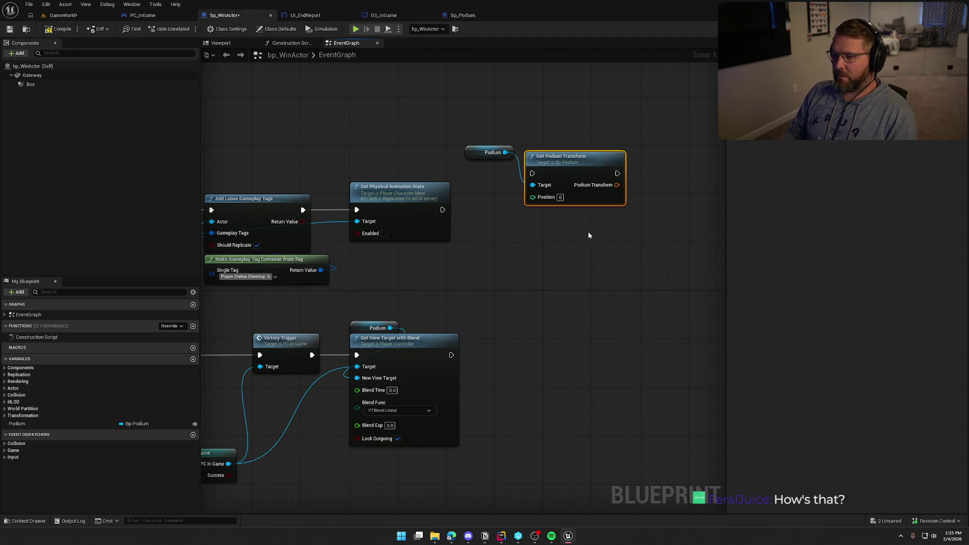
- Arrange Podium above Get Podium Transform, then switch to the GS_InGame blueprint
left_click_drag(584, 165, 614, 189)
mouse_move(490, 152)
left_mouse_down()
mouse_move(585, 165)
mouse_move(650, 201)
left_mouse_up()
left_click(621, 195, "ctrl")
left_click(532, 194)
left_click_drag(531, 195, 470, 181)
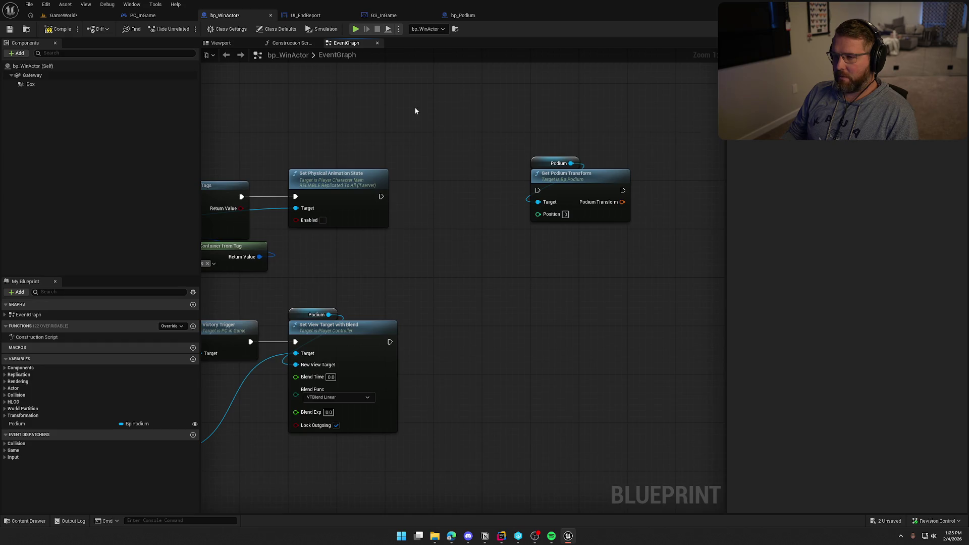
left_click(384, 15)
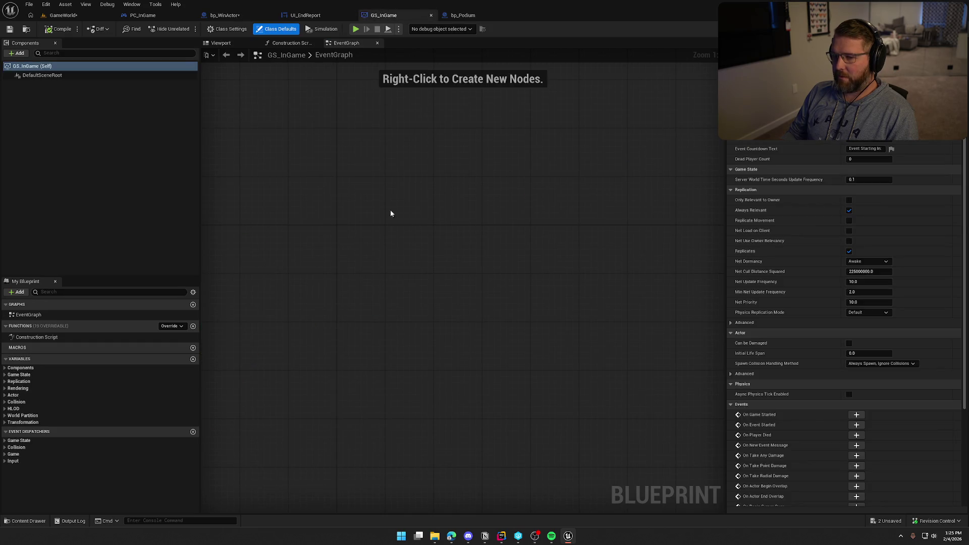
- Declare UFUNCTION(BlueprintCallable, Category = "Game State") int32 AddVictoryPlayer() below Server_AddRunScore
left_click(502, 535)
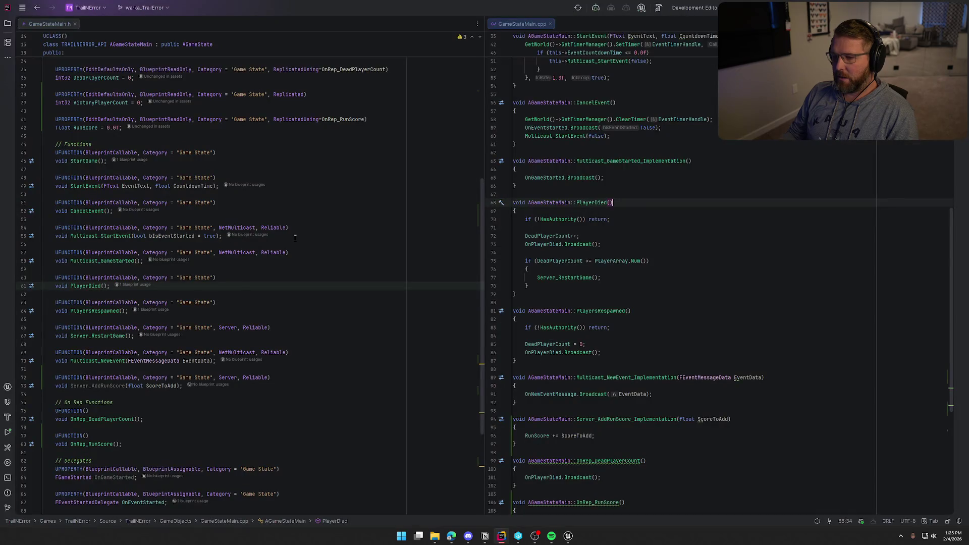
left_click(179, 385)
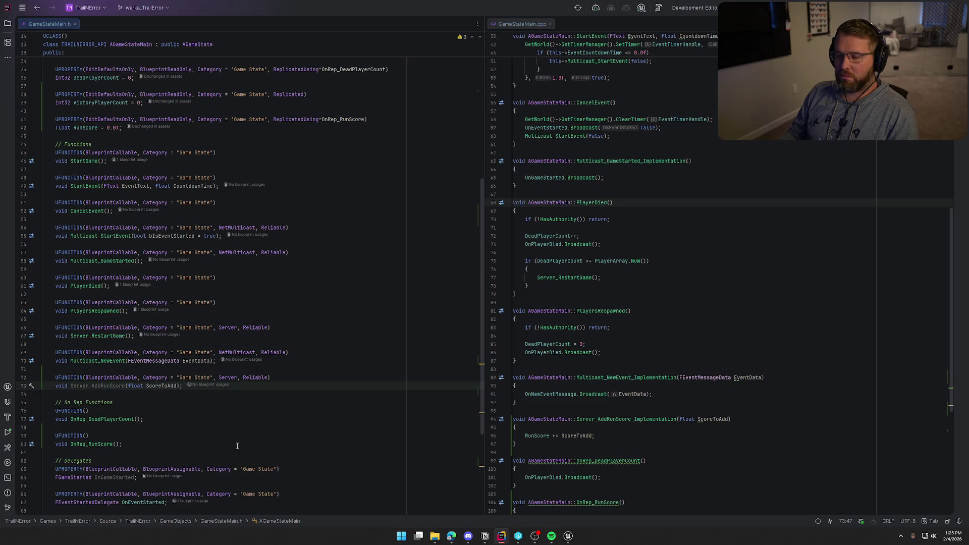
key("Return")
key("Return")
type("UFUN")
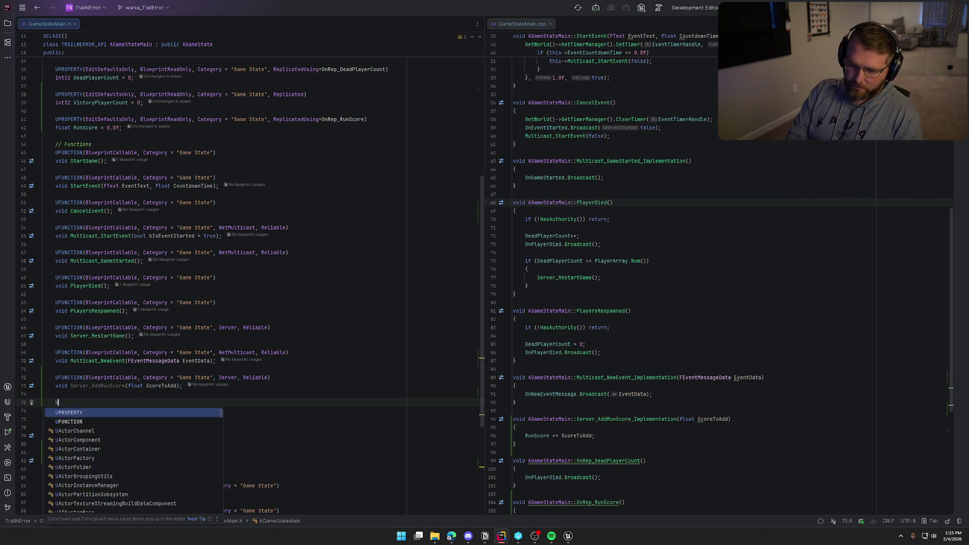
key("Return")
type("Blue")
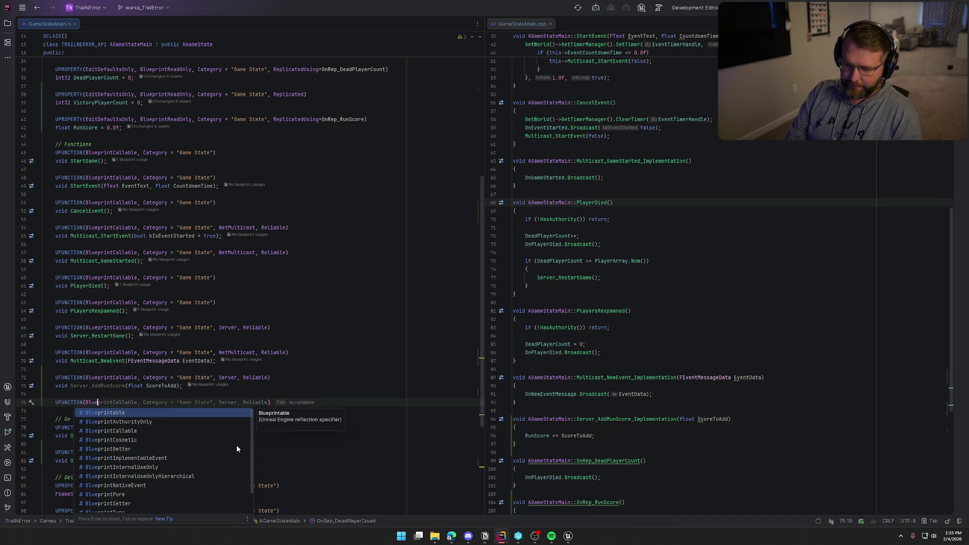
type("printCallable, Category = \"Game State")
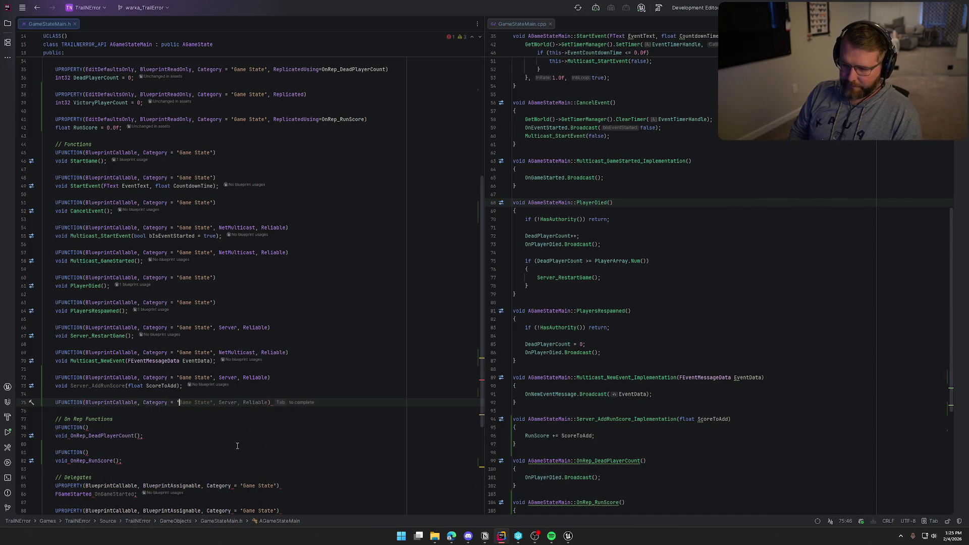
type("\")")
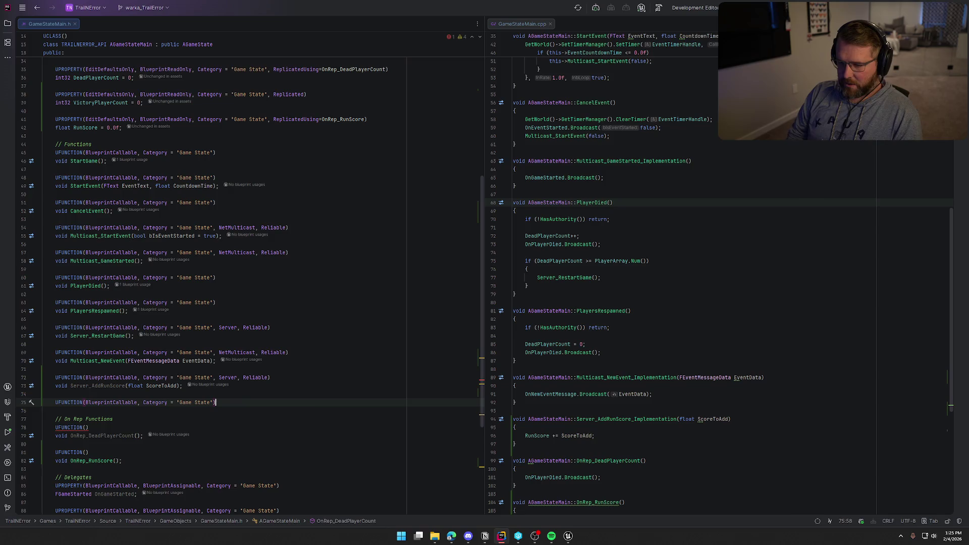
key("Return")
type("void AddVictoryPlayer();")
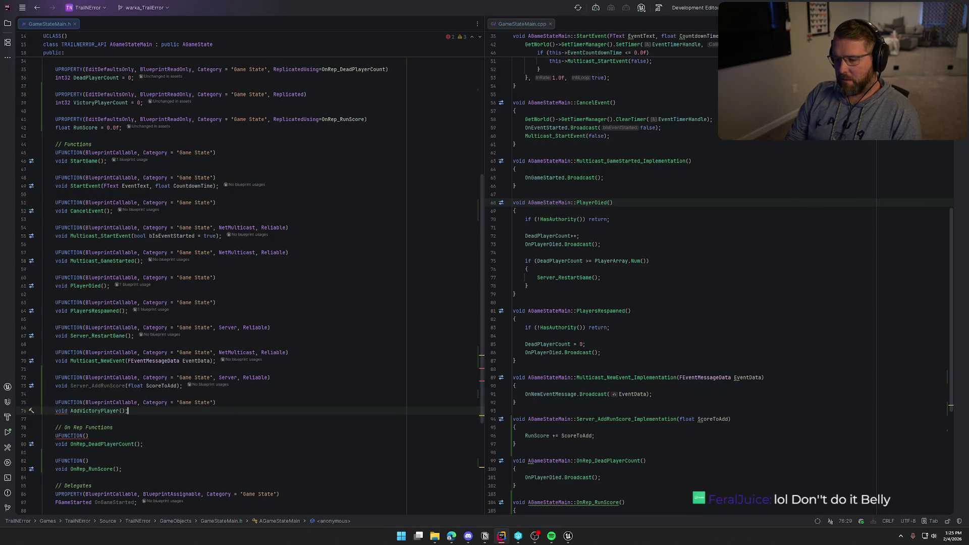
left_click(55, 411)
key("BackSpace")
key("BackSpace")
key("BackSpace")
type("int32")
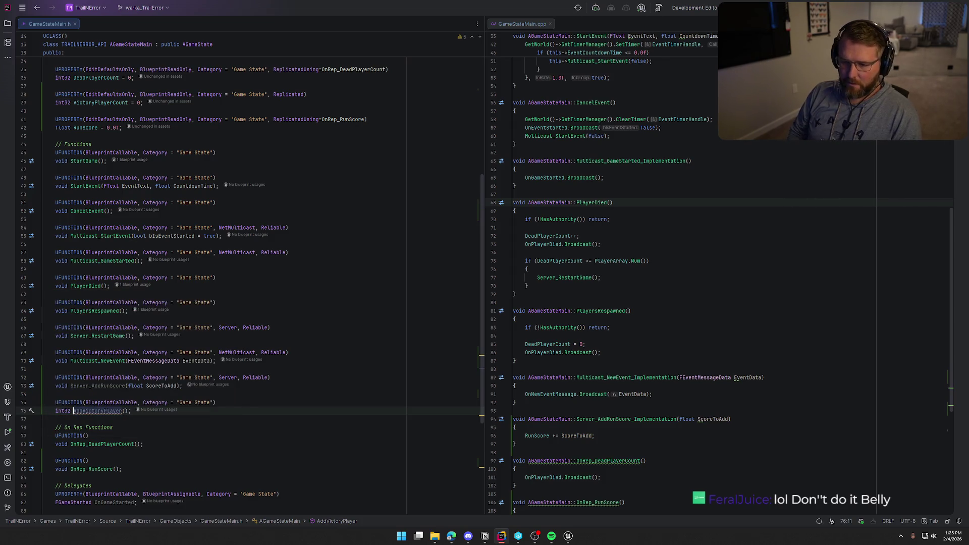
left_click(75, 411)
- Generate the AddVictoryPlayer definition in GameStateMain.cpp returning ++VictoryPlayerCount, then return to Unreal
key("alt+Return")
key("Return")
type("return")
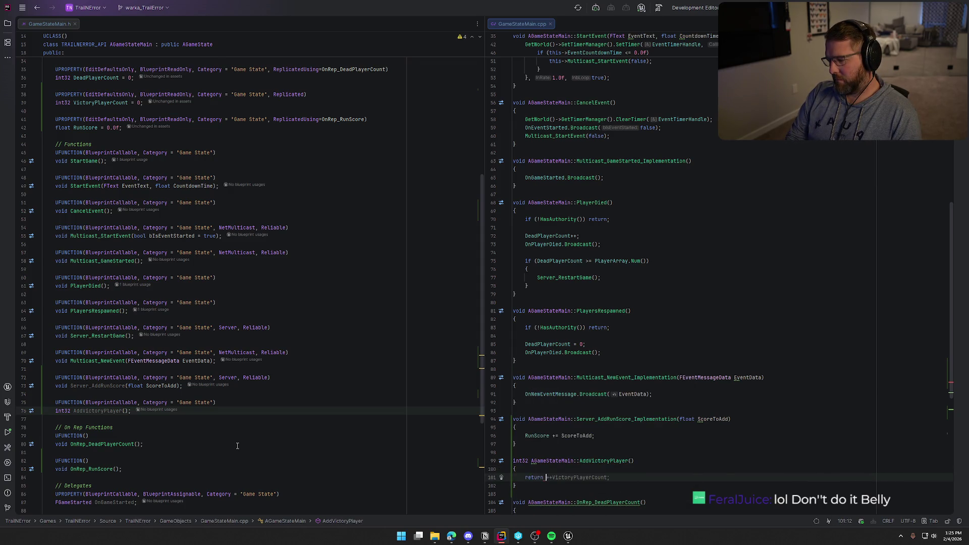
key("Tab")
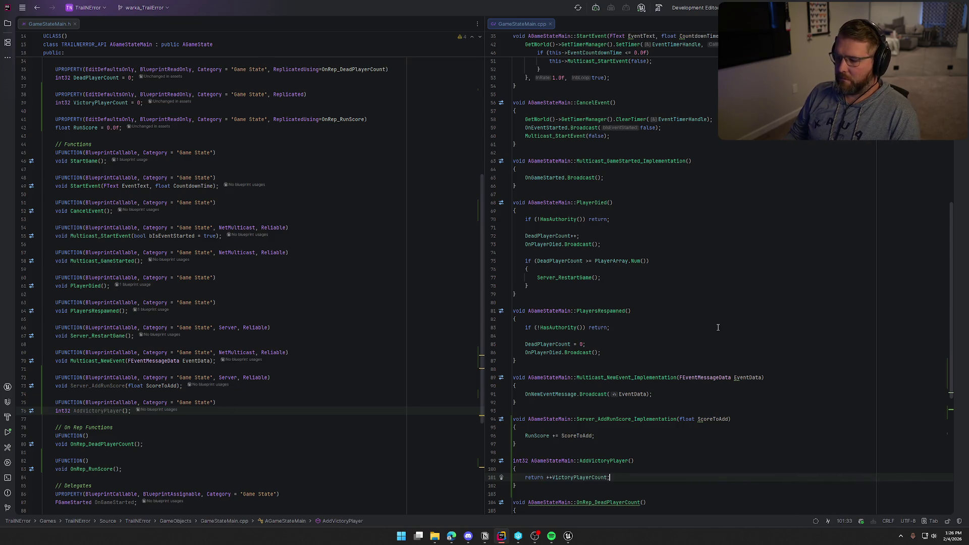
scroll(717, 327, "down", 4)
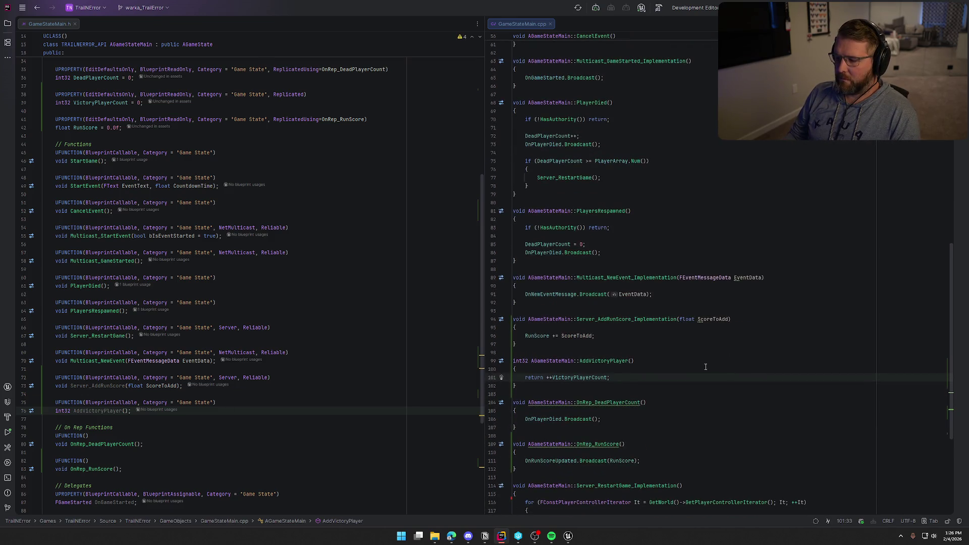
left_click(569, 536)
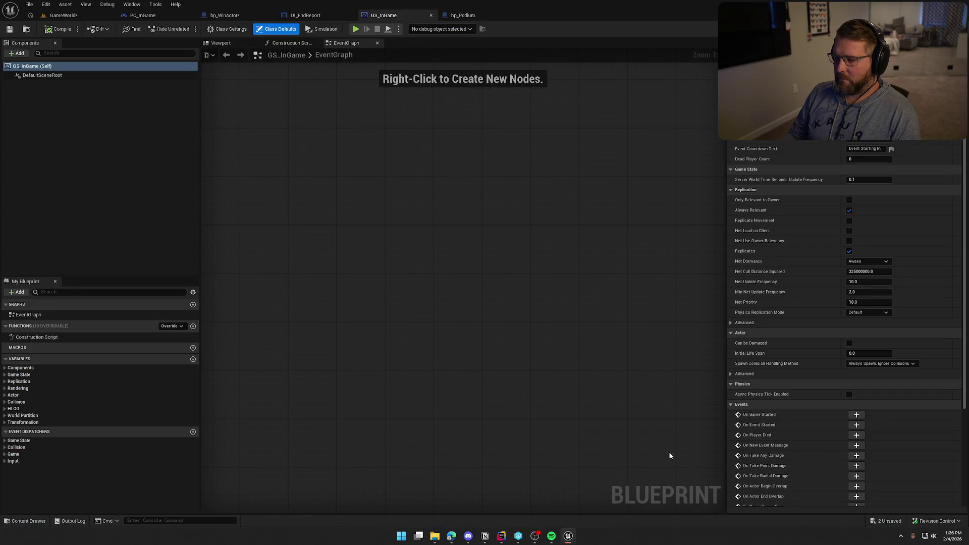
- Live-compile the GameStateMain C++ changes, close the Live Coding log, and open bp_WinActor's graph
left_click(63, 15)
left_click(852, 521)
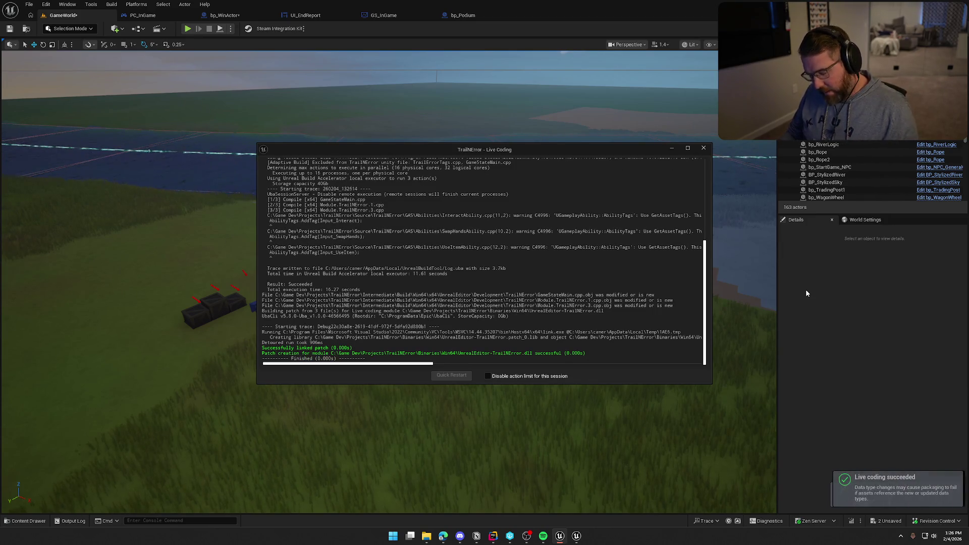
left_click(703, 148)
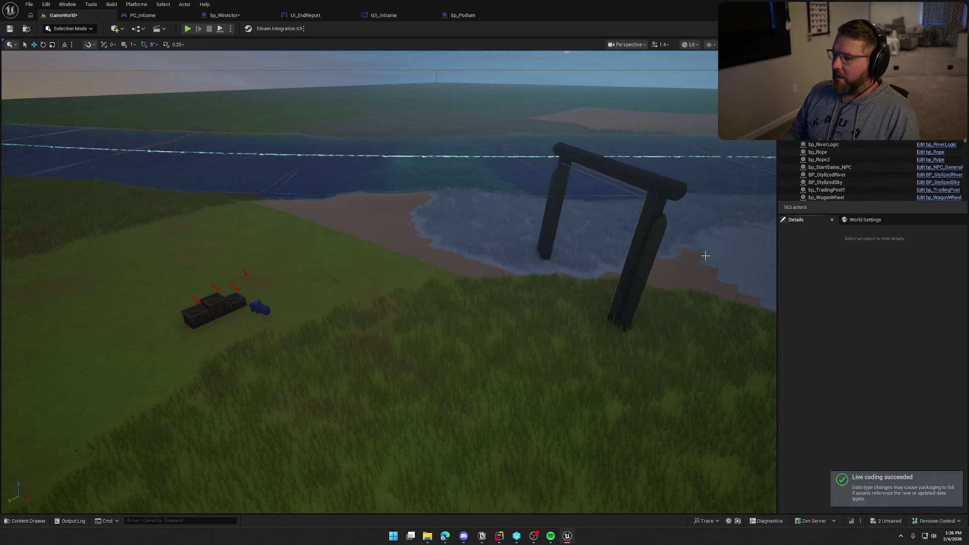
left_click(225, 15)
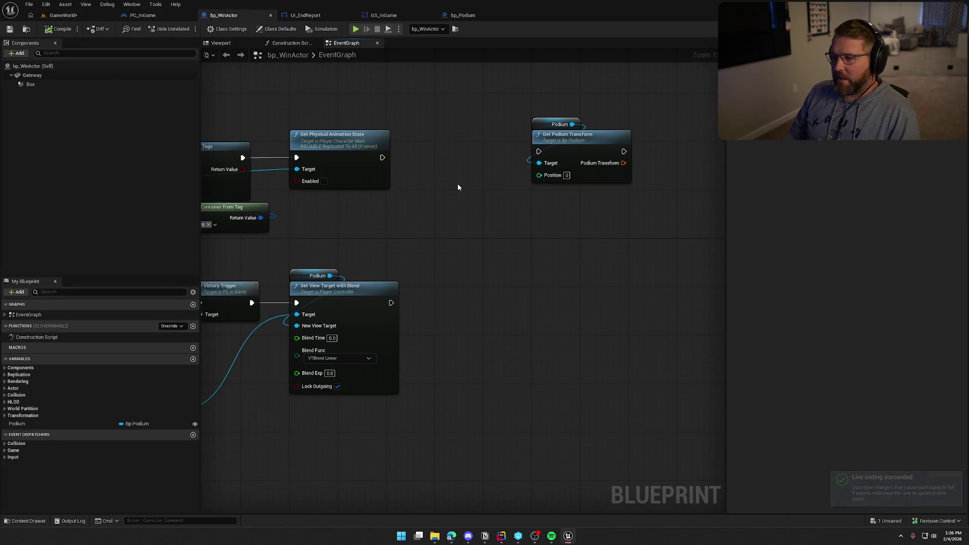
- Add Get Game State feeding a pure Cast To GS_InGame node near the overlap chain
mouse_move(444, 187)
left_mouse_down()
mouse_move(897, 200)
mouse_move(444, 193)
left_mouse_up()
right_click(379, 209)
type("get ga")
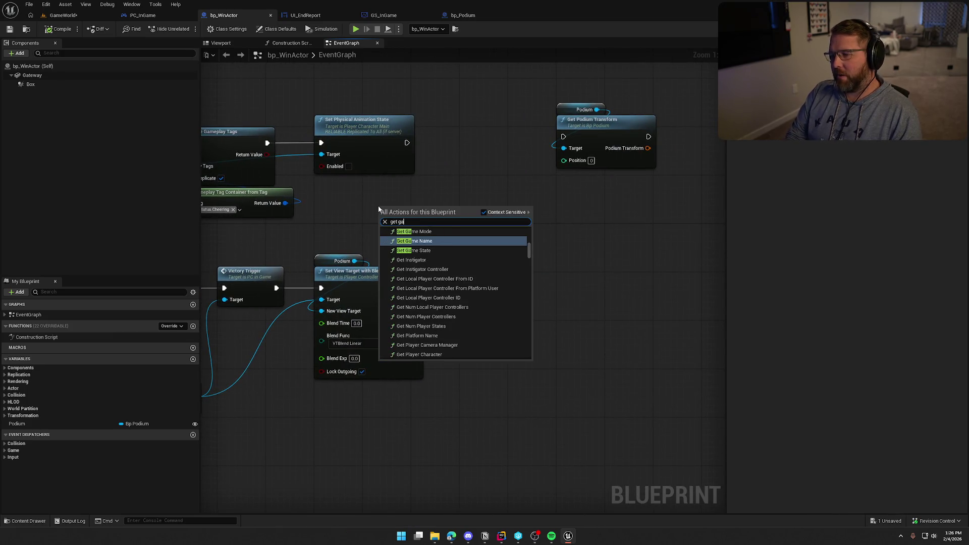
type("state")
key("Return")
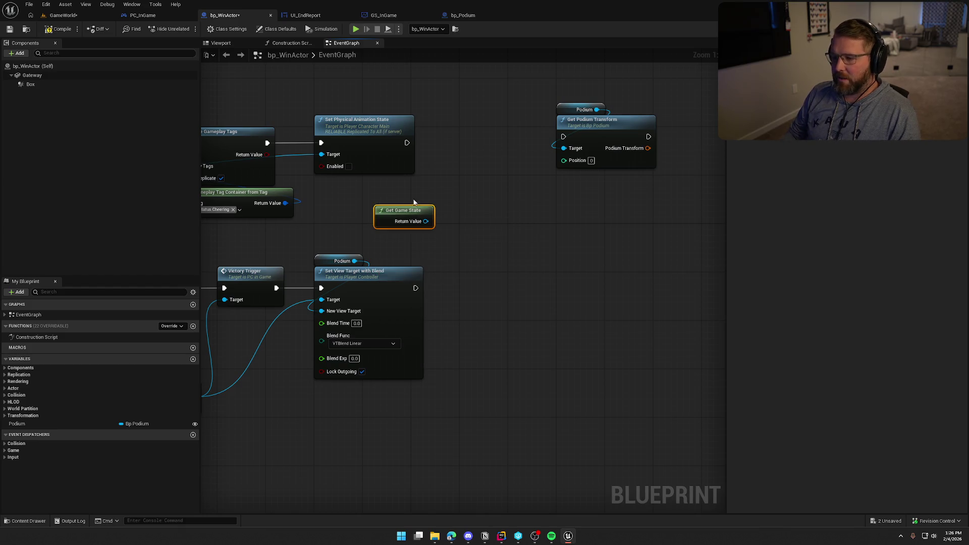
mouse_move(413, 203)
left_mouse_down()
mouse_move(426, 214)
mouse_move(449, 209)
left_mouse_up()
type("cast t")
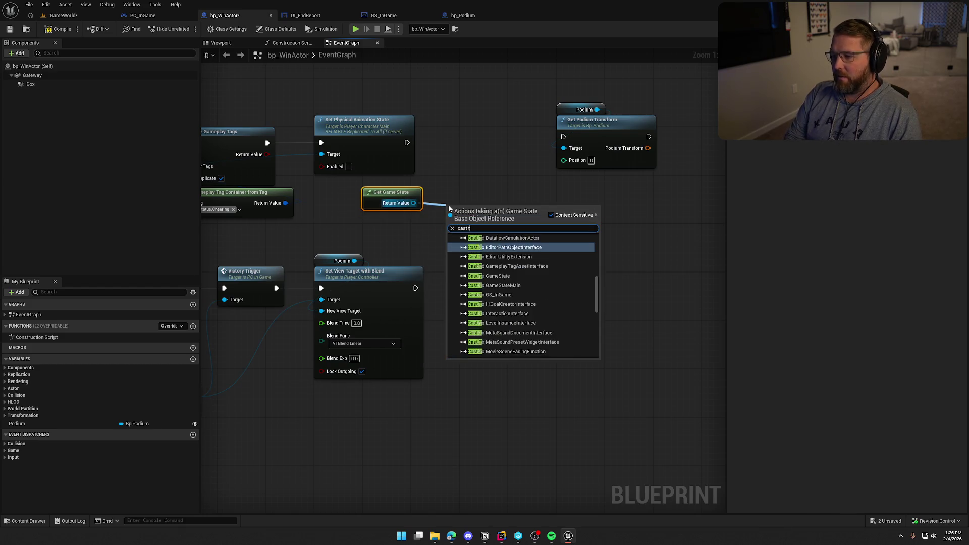
type("o gs")
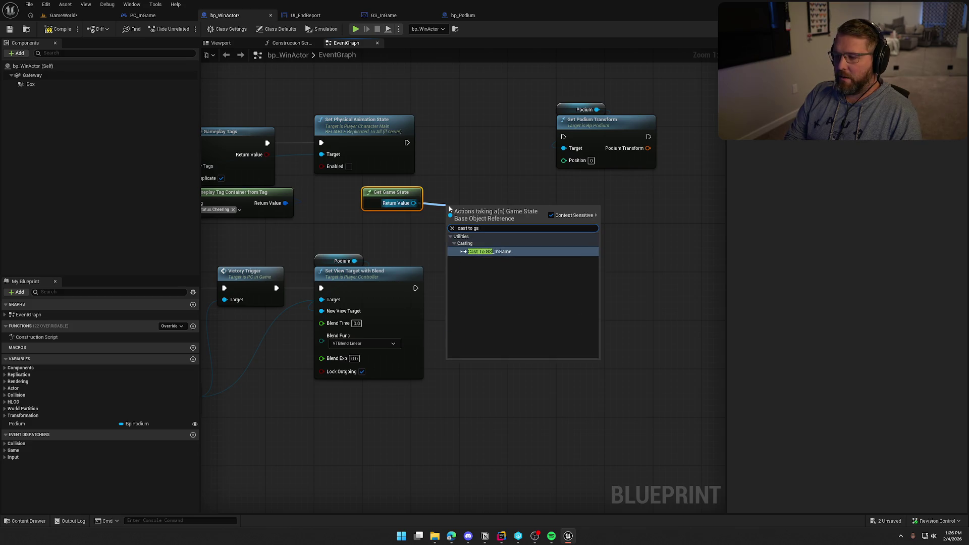
key("Return")
right_click(448, 205)
left_click(492, 420)
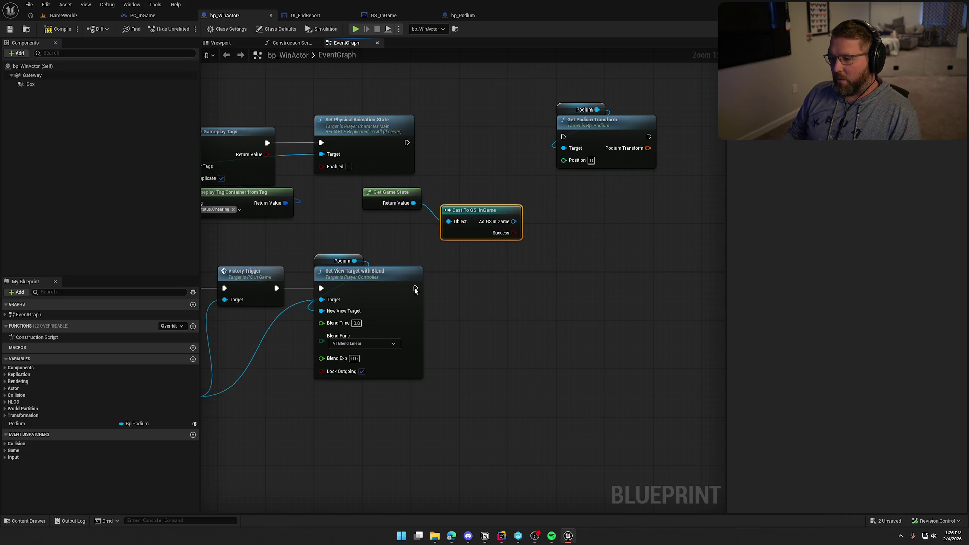
left_click_drag(379, 193, 455, 248)
mouse_move(472, 214)
left_mouse_down()
mouse_move(392, 191)
mouse_move(373, 219)
mouse_move(421, 205)
left_mouse_up()
left_click(429, 204)
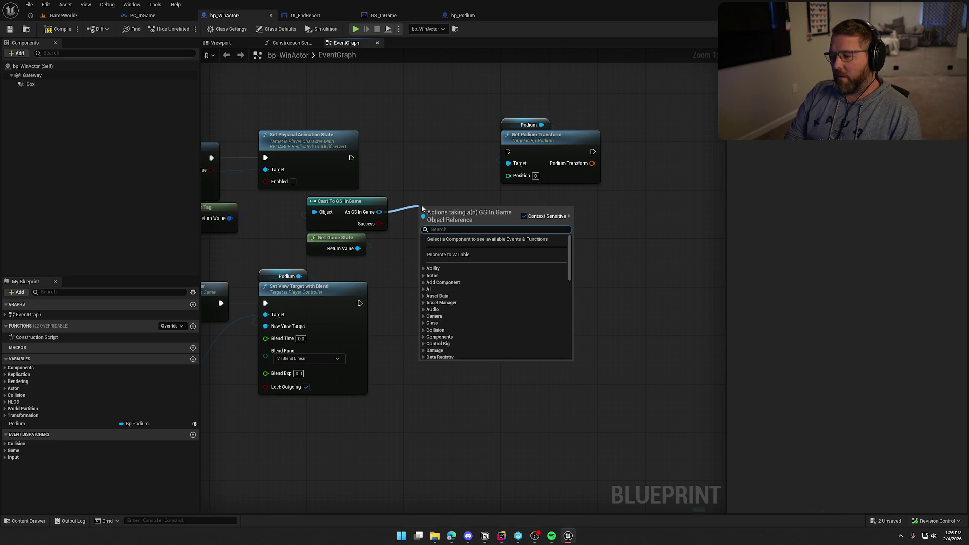
- Add Add Victory Player after Set Physical Animation State, feeding its count into Get Podium Transform's Position
type("add victory")
key("Return")
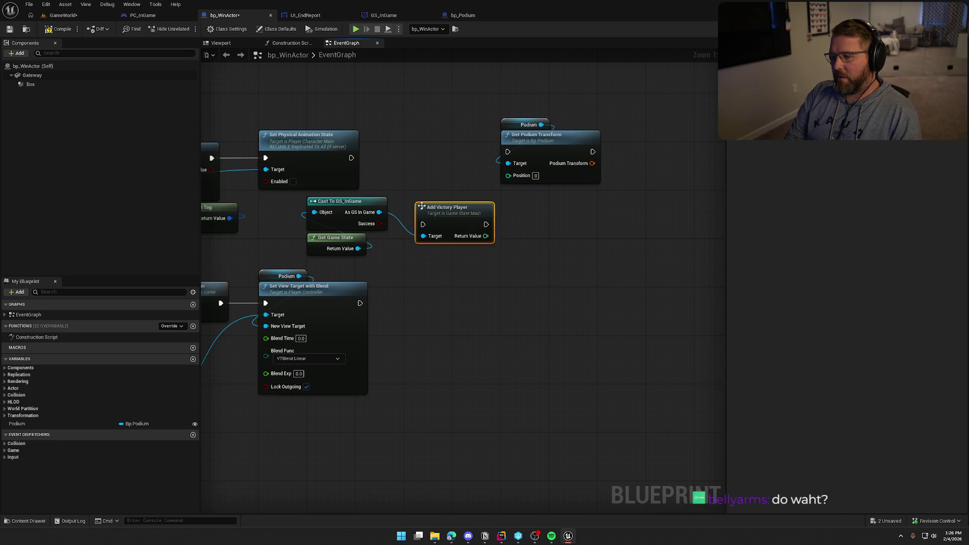
left_click_drag(347, 160, 352, 158)
left_click_drag(444, 208, 432, 142)
mouse_move(473, 169)
left_mouse_down()
mouse_move(507, 181)
mouse_move(507, 151)
left_mouse_up()
left_click_drag(534, 135, 535, 141)
left_click(506, 255)
mouse_move(380, 261)
left_mouse_down()
mouse_move(331, 216)
mouse_move(429, 198)
left_mouse_up()
left_click_drag(546, 257, 385, 265)
- Set the player's actor transform to the podium transform after Get Podium Transform
left_click_drag(424, 157, 504, 164)
left_click_drag(204, 165, 484, 168)
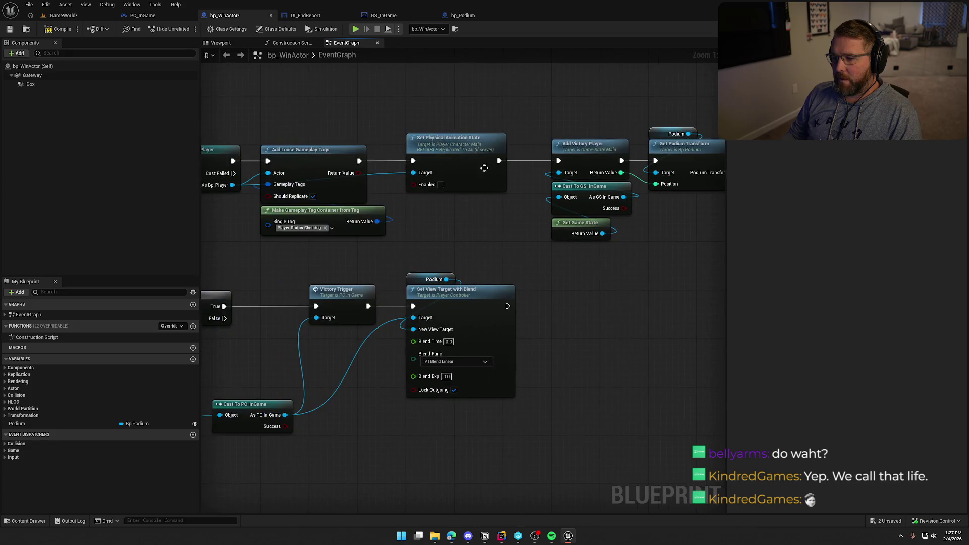
mouse_move(232, 185)
left_mouse_down()
mouse_move(659, 208)
mouse_move(537, 194)
mouse_move(528, 185)
left_mouse_up()
type("set actor tran")
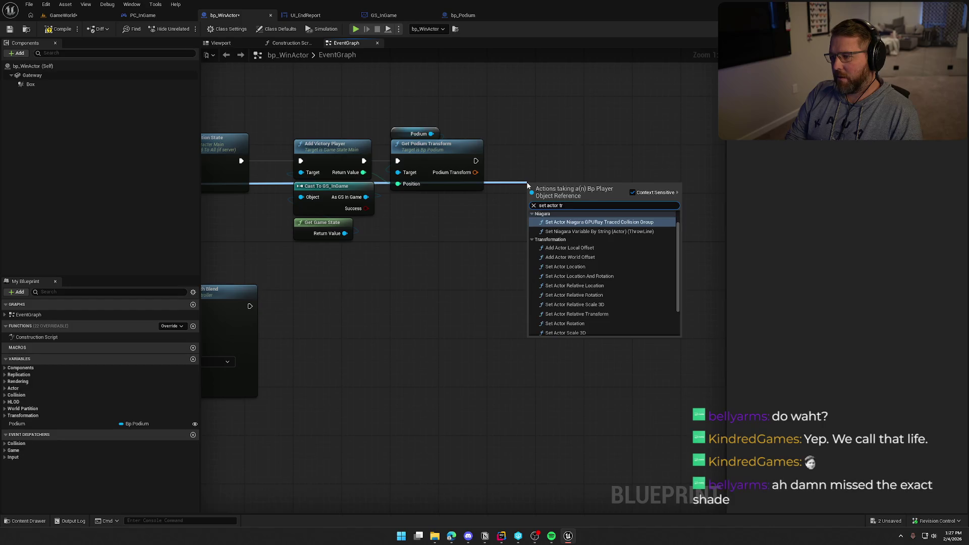
key("Return")
mouse_move(531, 203)
left_mouse_down()
mouse_move(475, 162)
mouse_move(531, 226)
left_mouse_up()
left_click_drag(561, 195, 573, 153)
left_click(467, 246)
scroll(549, 246, "down", 3)
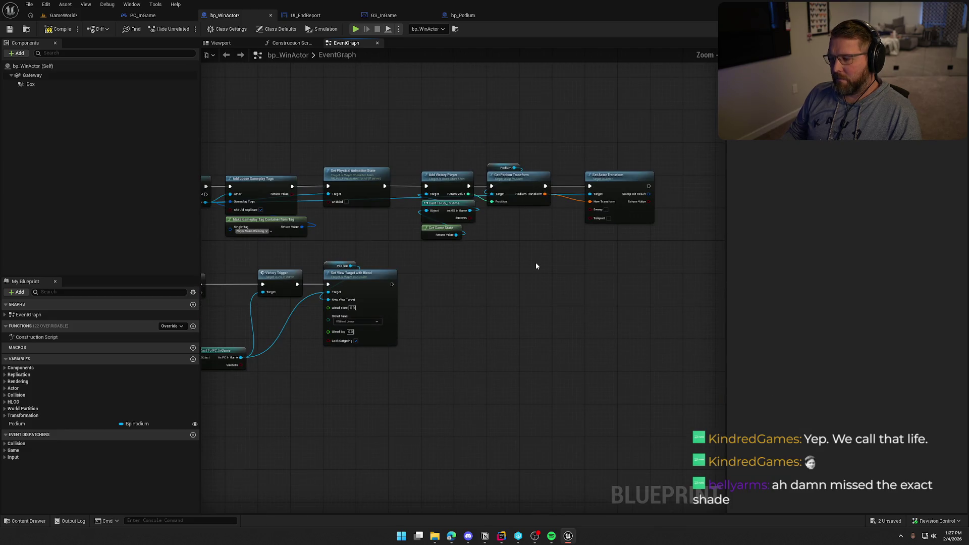
mouse_move(528, 294)
left_mouse_down()
mouse_move(713, 253)
mouse_move(528, 263)
left_mouse_up()
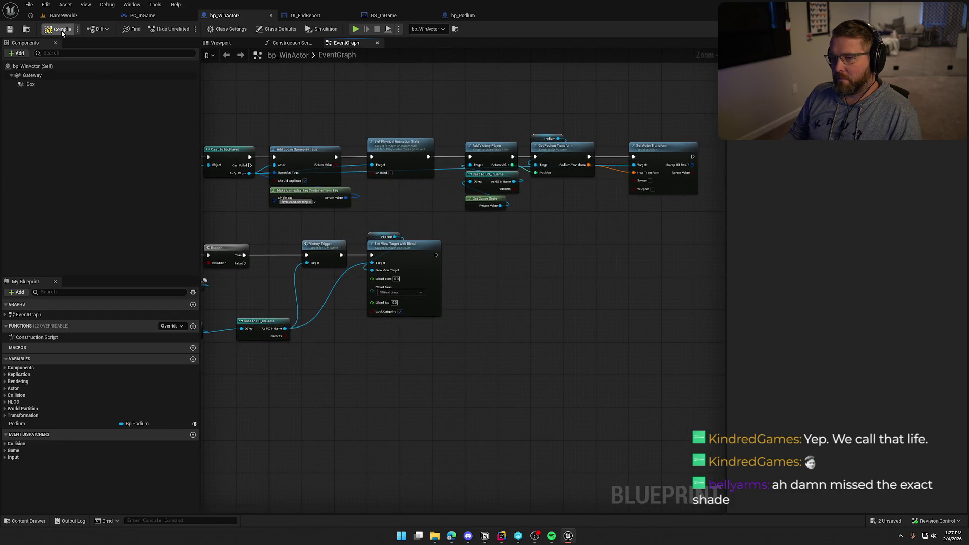
left_click(61, 16)
- Playtest by running the character into the win trigger to reach the podium, then stop
key("alt+p")
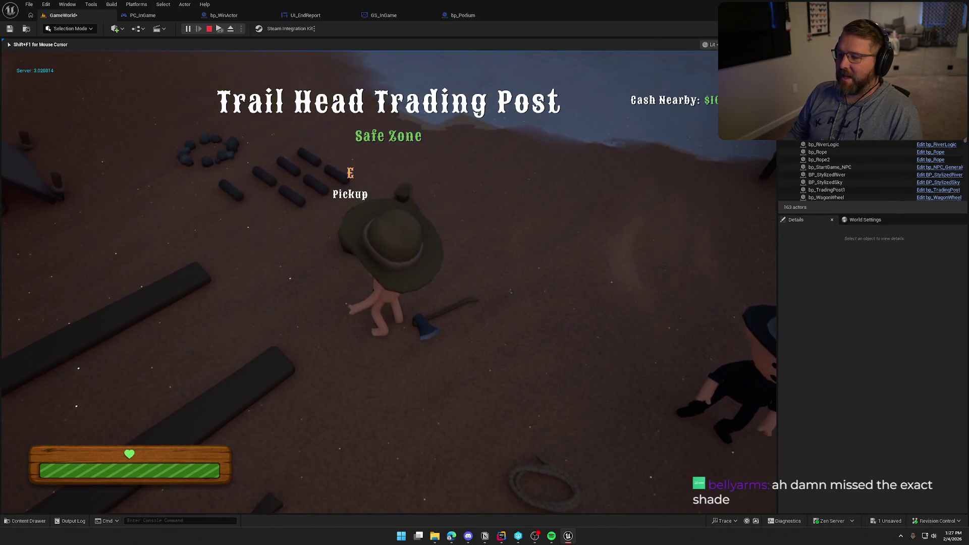
key("shift+w")
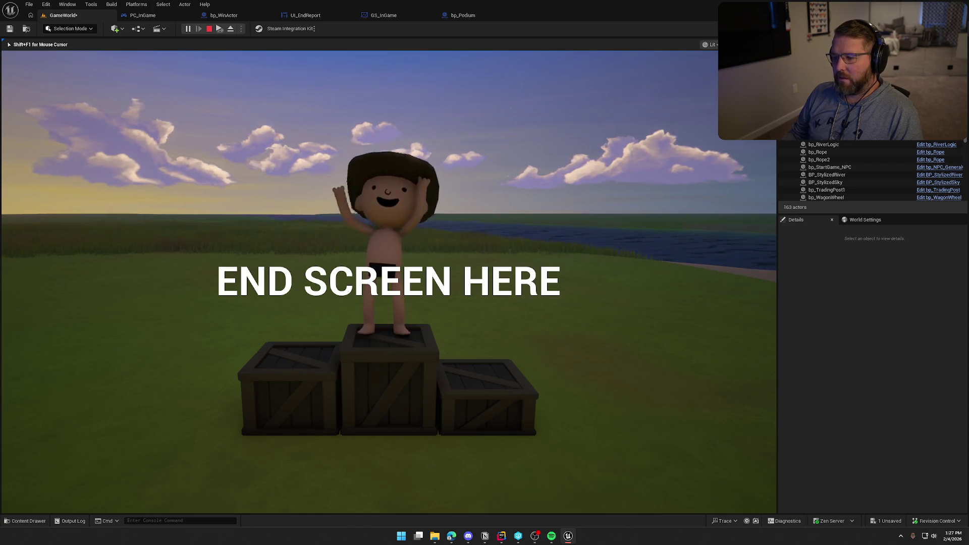
key("Escape")
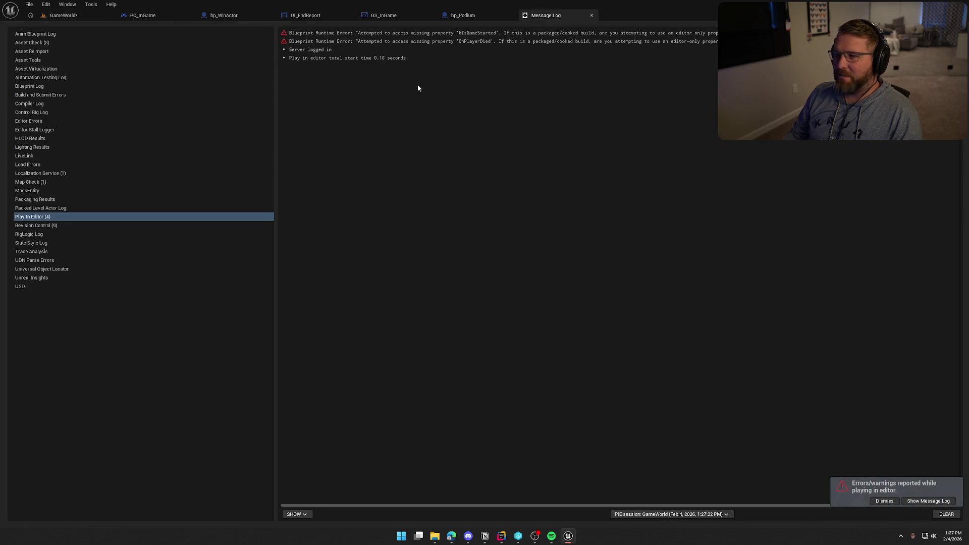
- Align the END SCREEN HERE text in UI_EndReport to the top and compile the widget
left_click(323, 14)
left_click(433, 276)
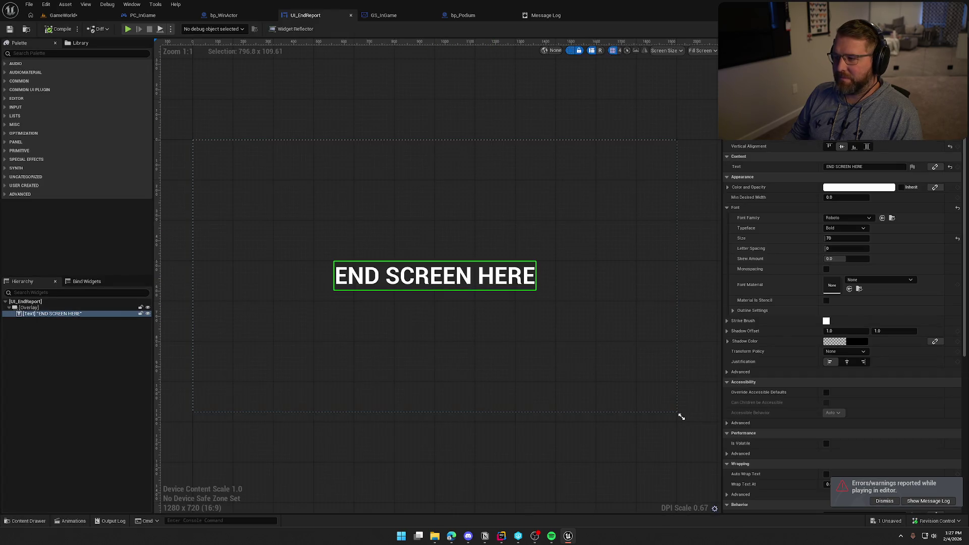
left_click(829, 147)
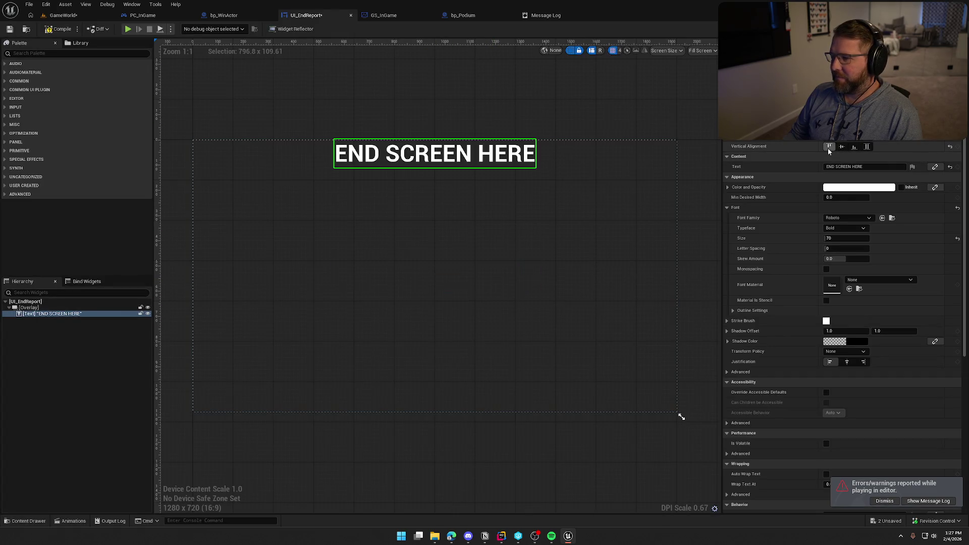
left_click(56, 30)
- Review and close the Message Log, save all content including GameWorld, and switch to Rider
left_click(569, 17)
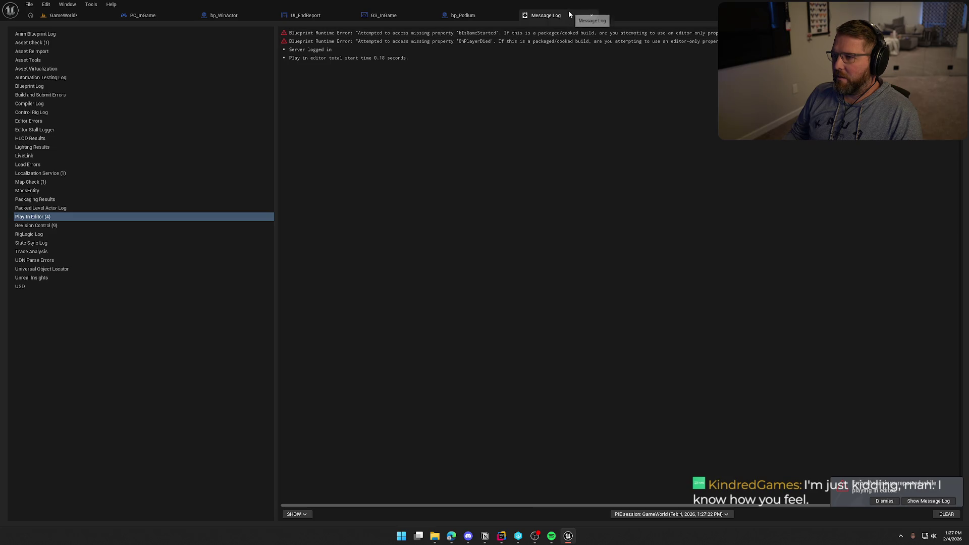
left_click(591, 15)
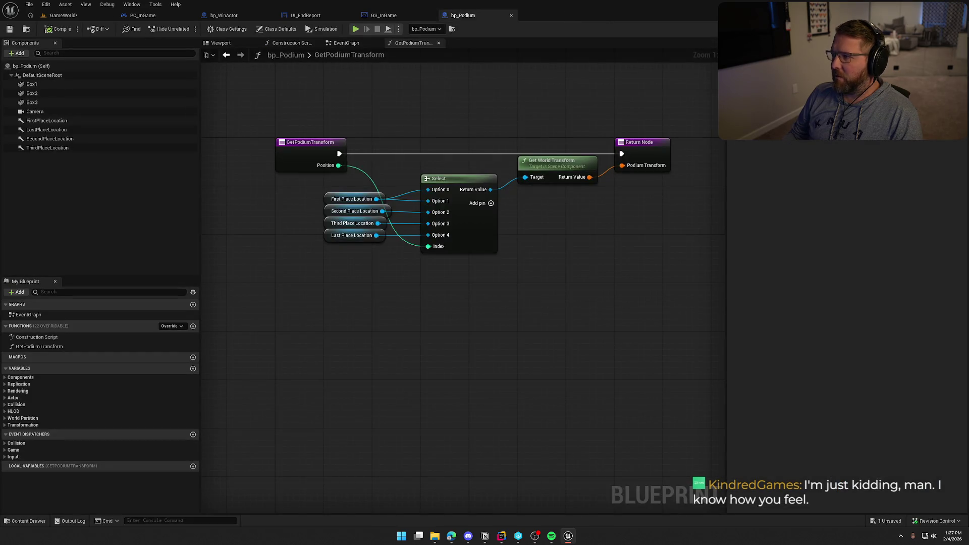
key("ctrl+shift+s")
left_click(507, 354)
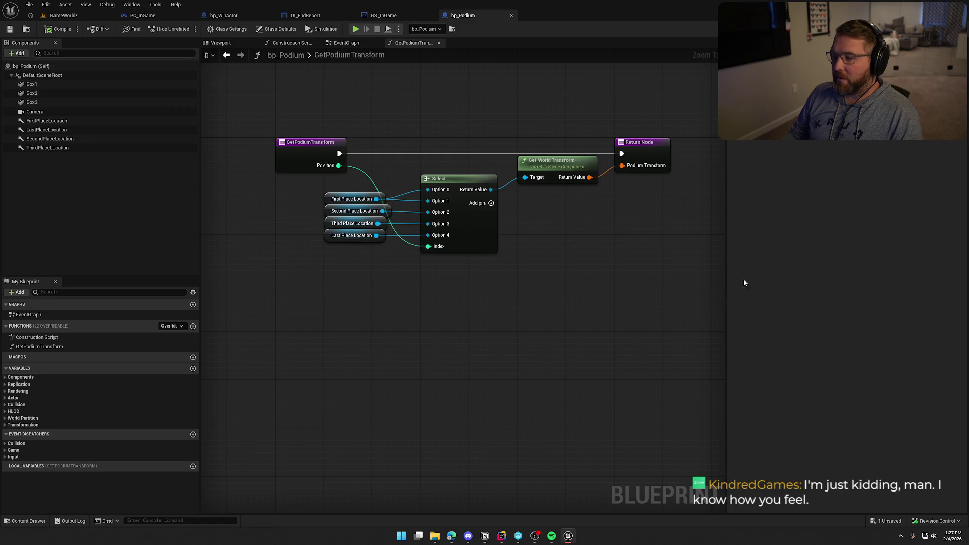
key("alt+Tab")
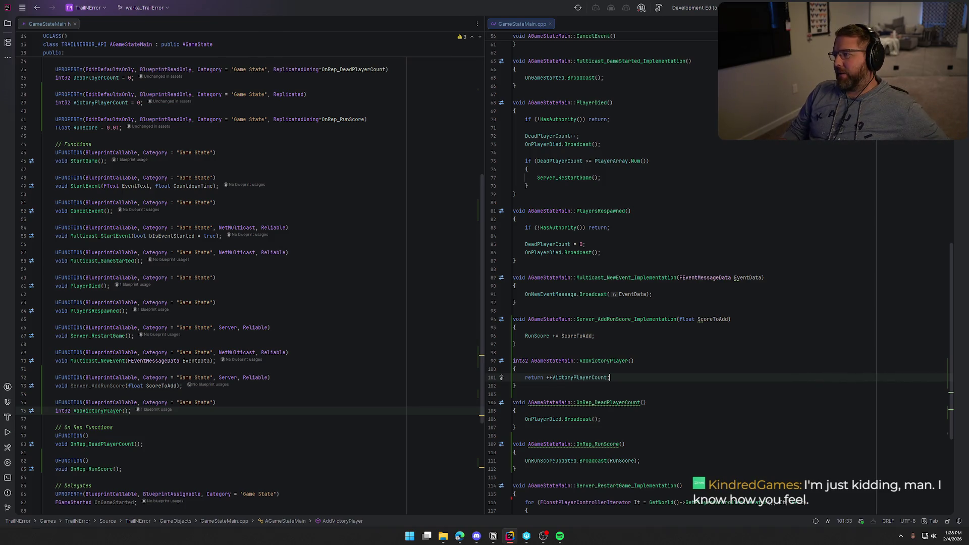
- Build the project in Rider with Ctrl+Shift+B, hide the Unreal log, and return to the relaunched editor
key("ctrl+shift+b")
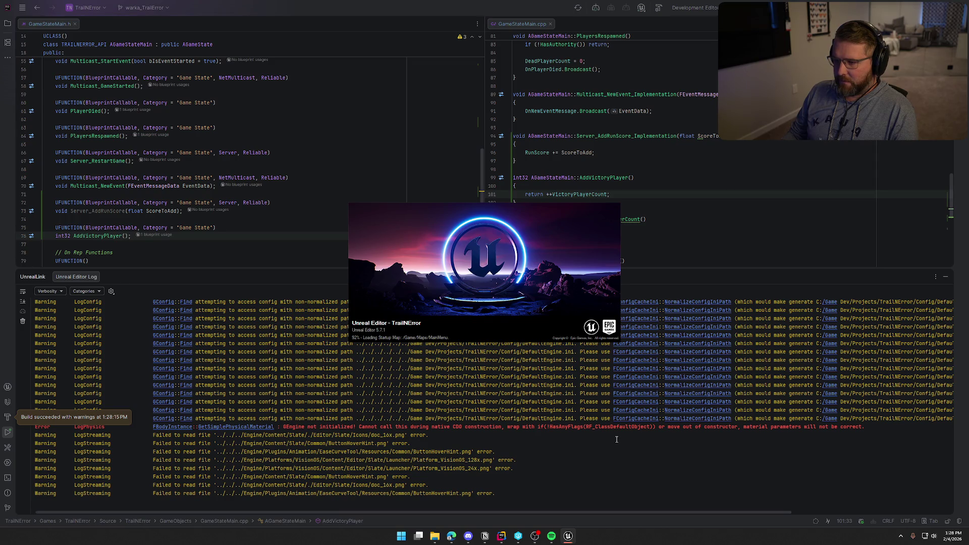
left_click(946, 279)
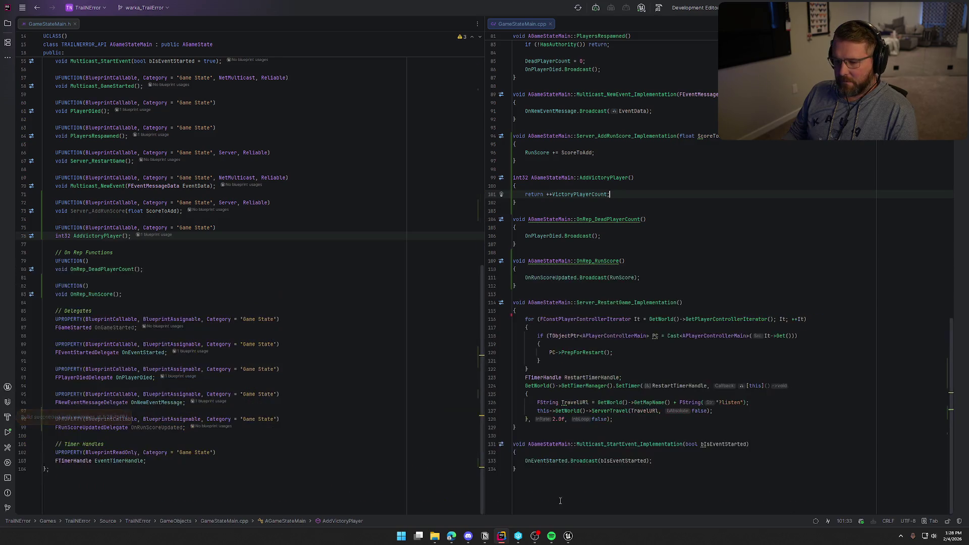
left_click(565, 538)
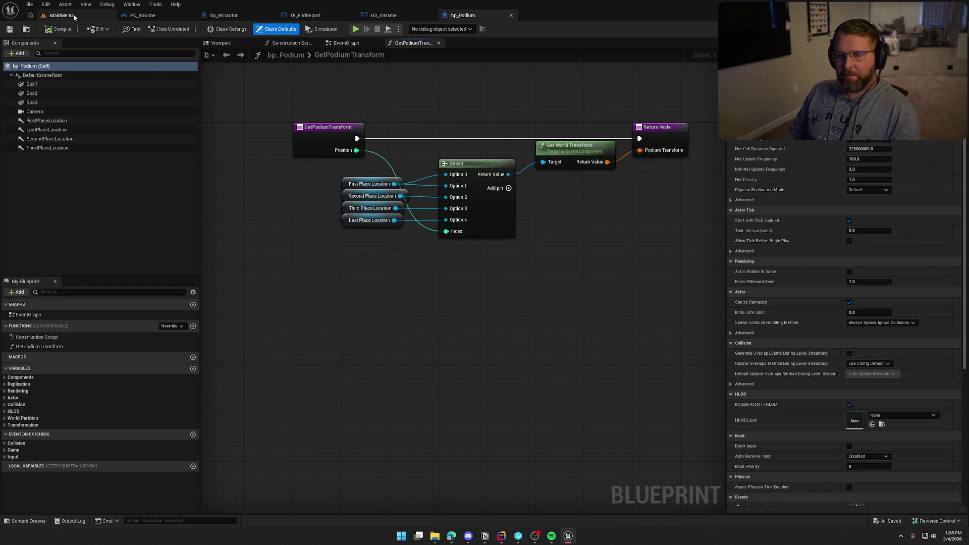
- Open the GameWorld level from the Maps folder in the content drawer
left_click(73, 17)
key("ctrl+space")
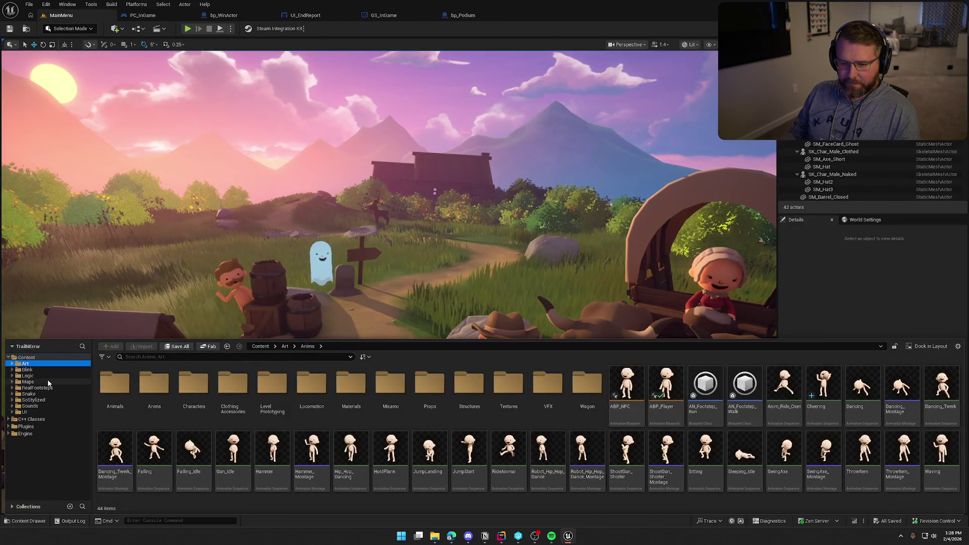
left_click(28, 381)
double_click(193, 388)
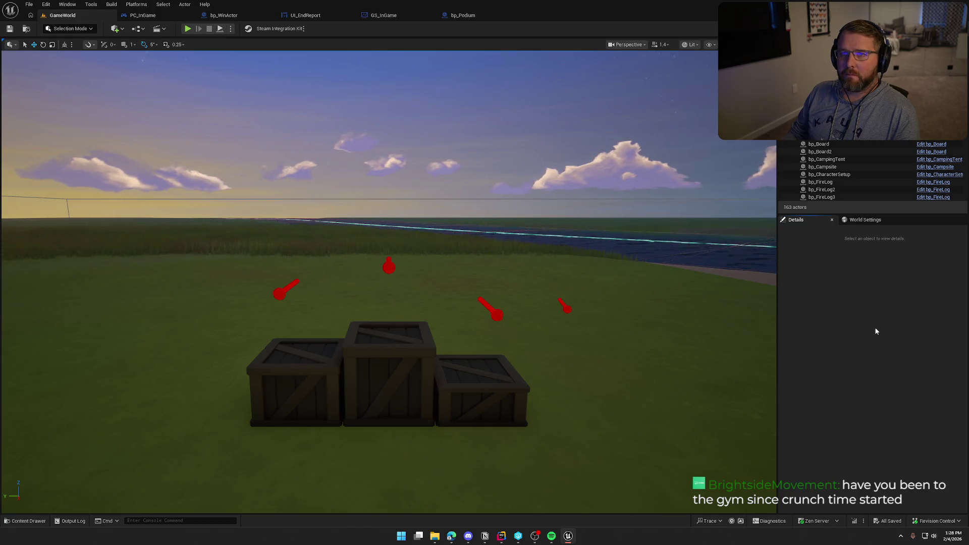
- Playtest walking the character into the win trigger to reach the podium end screen, then open bp_Podium
left_click(188, 30)
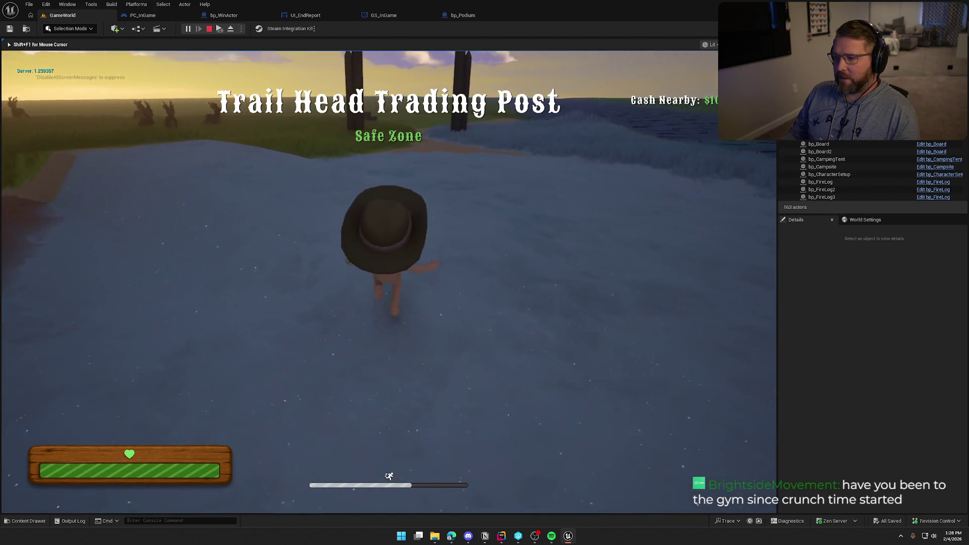
key("w")
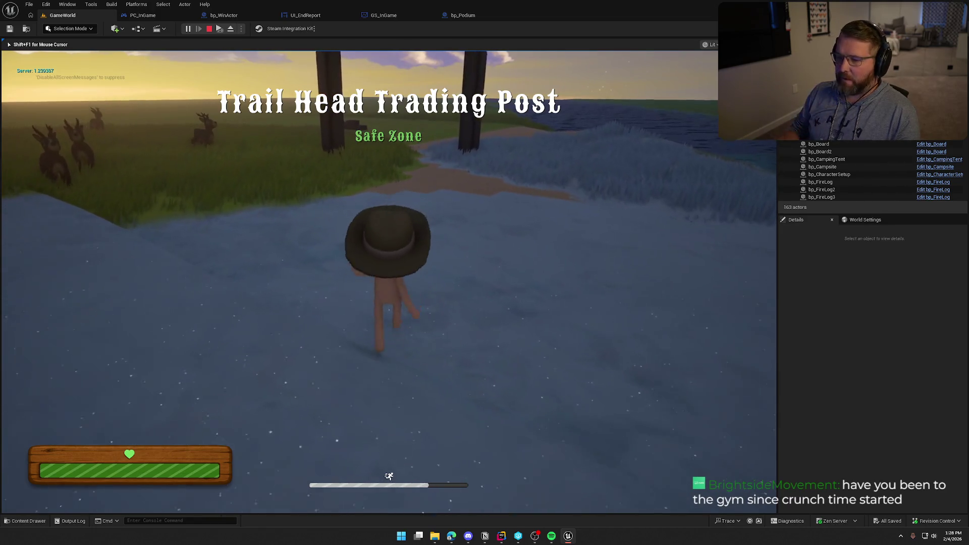
key("w")
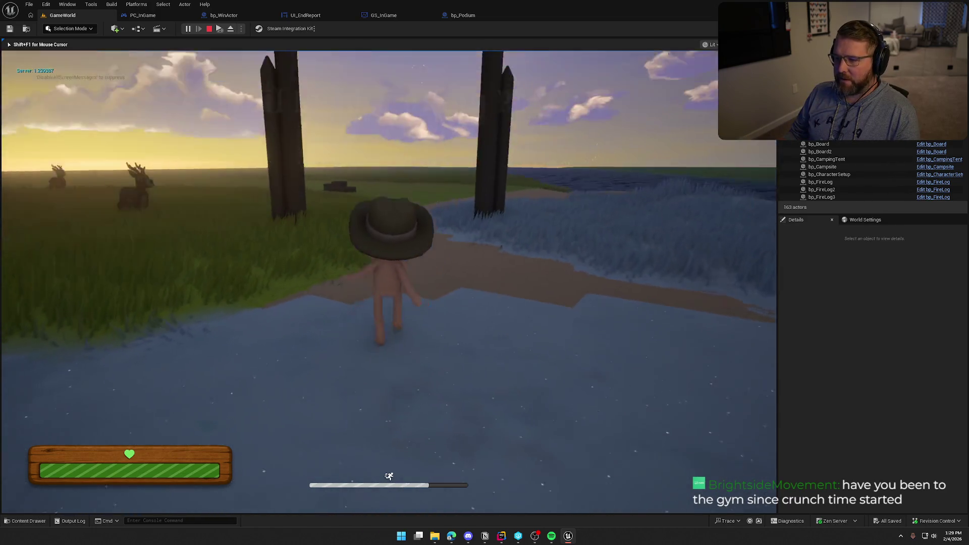
key("w")
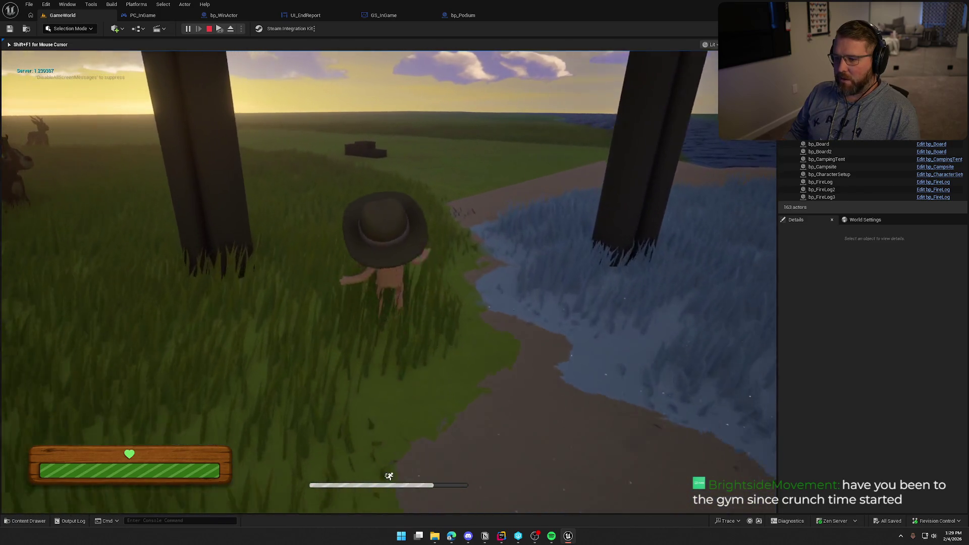
key("w")
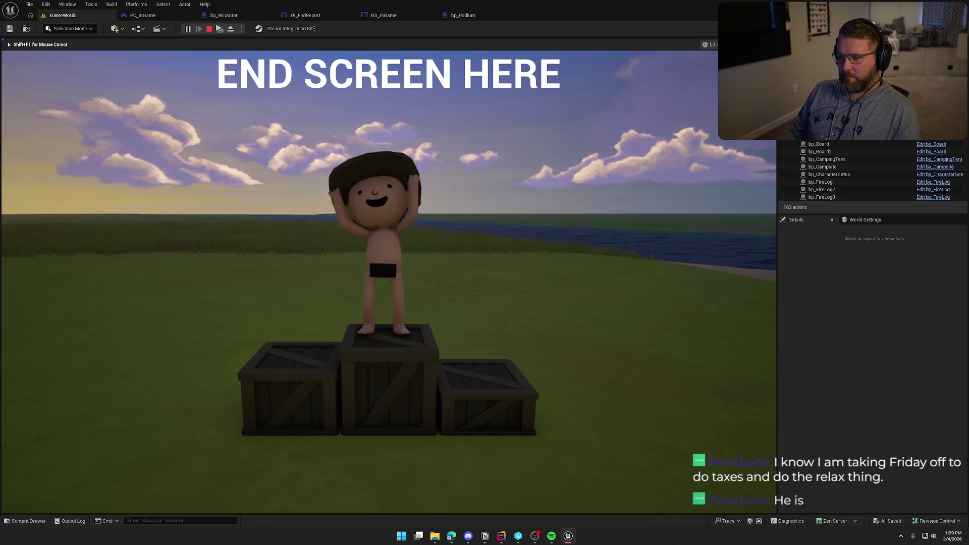
key("Escape")
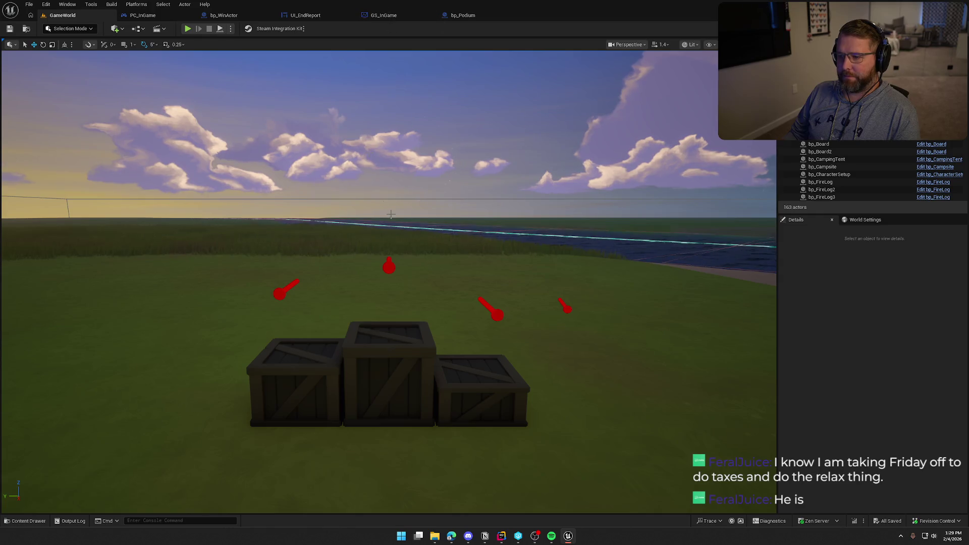
left_click(467, 15)
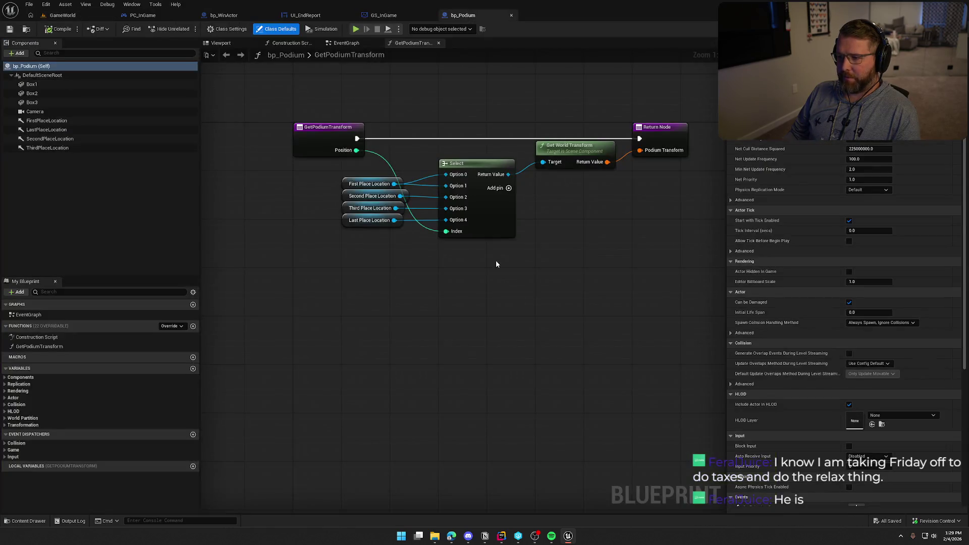
- Inspect bp_Podium's FirstPlace, SecondPlace and ThirdPlace location arrows in the Viewport, then recompile bp_Podium
left_click(221, 43)
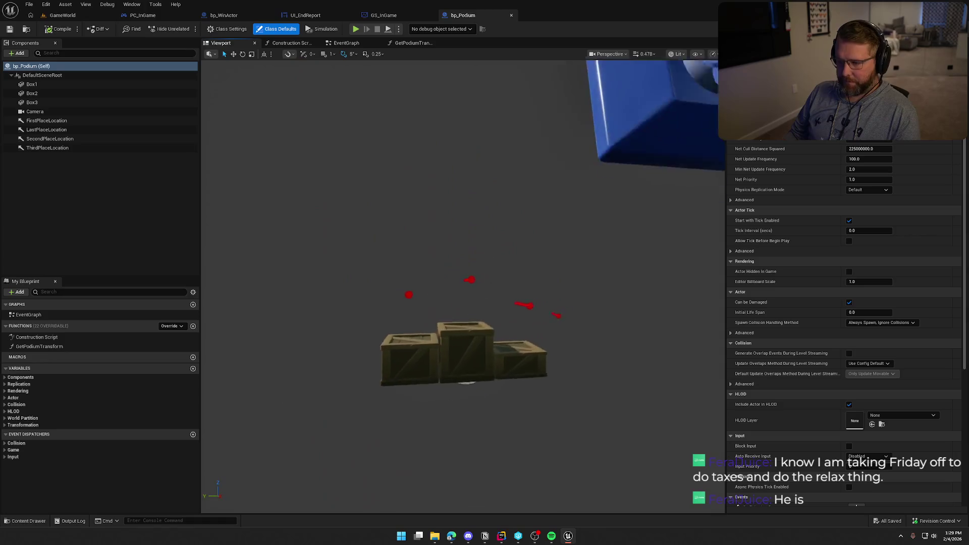
left_click(514, 182)
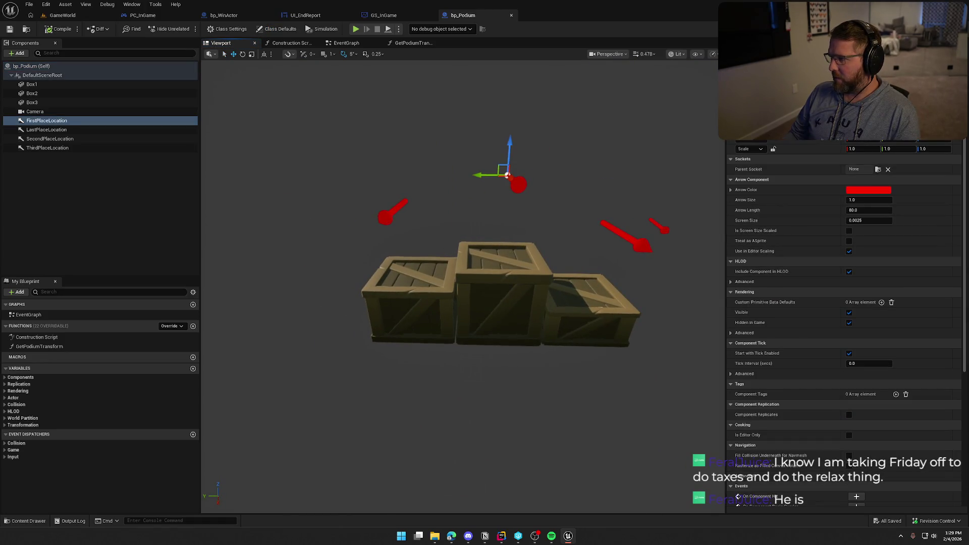
mouse_move(513, 207)
left_mouse_down()
mouse_move(527, 207)
mouse_move(517, 229)
left_mouse_up()
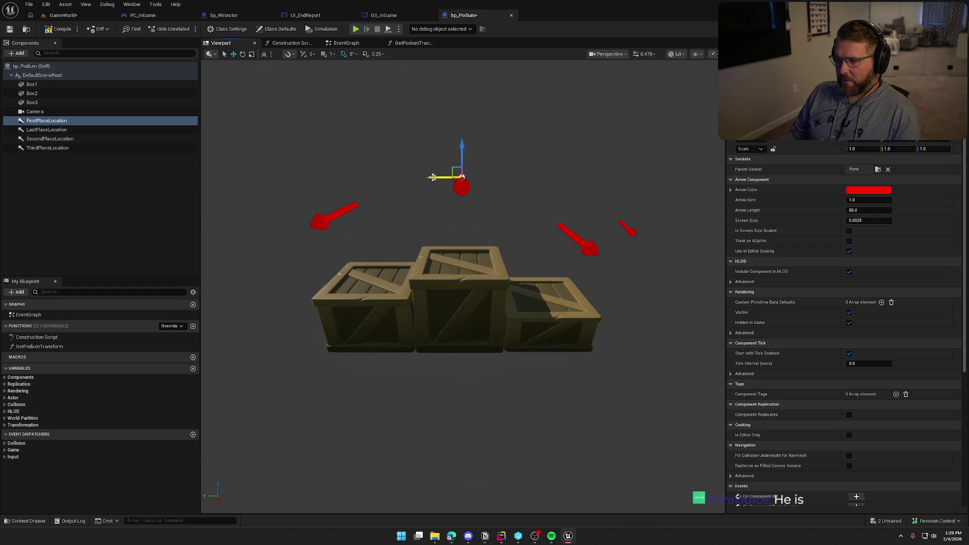
left_click(344, 211)
left_click_drag(413, 214, 389, 214)
left_click_drag(452, 228, 514, 243)
left_click(509, 236)
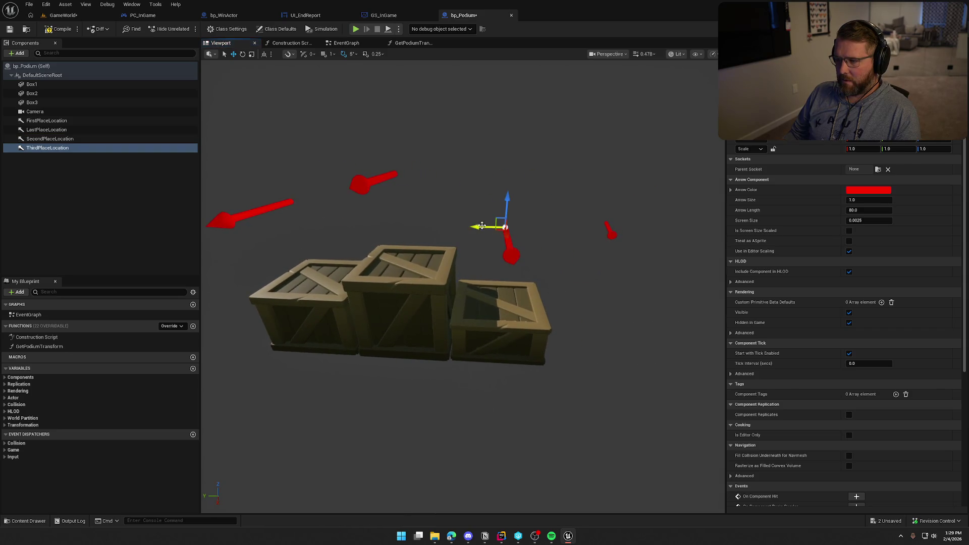
left_click(61, 29)
left_click(63, 15)
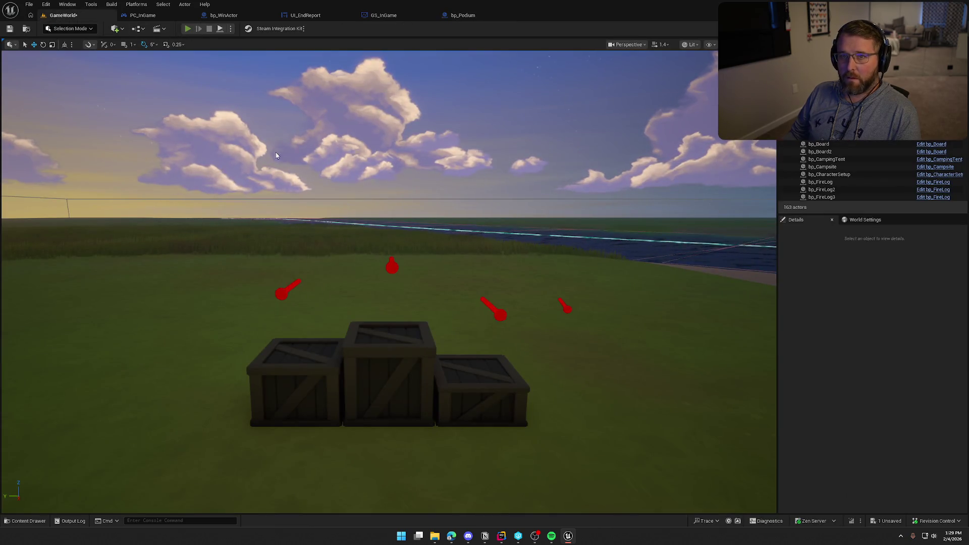
key("alt+p")
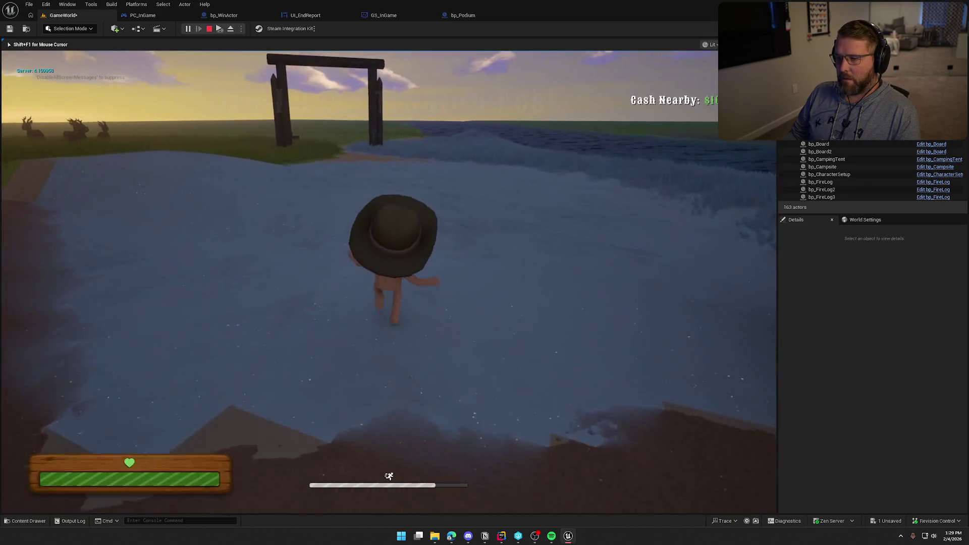
key("w")
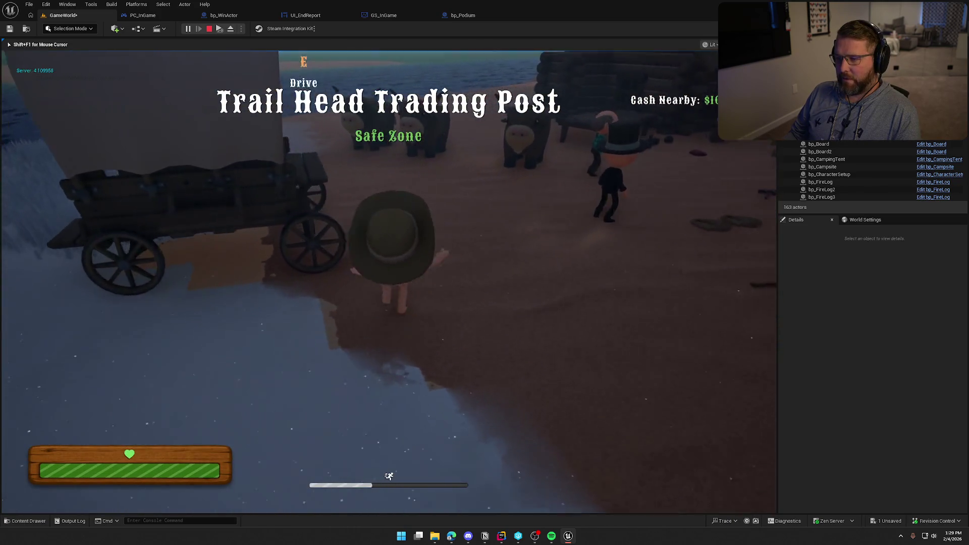
key("e")
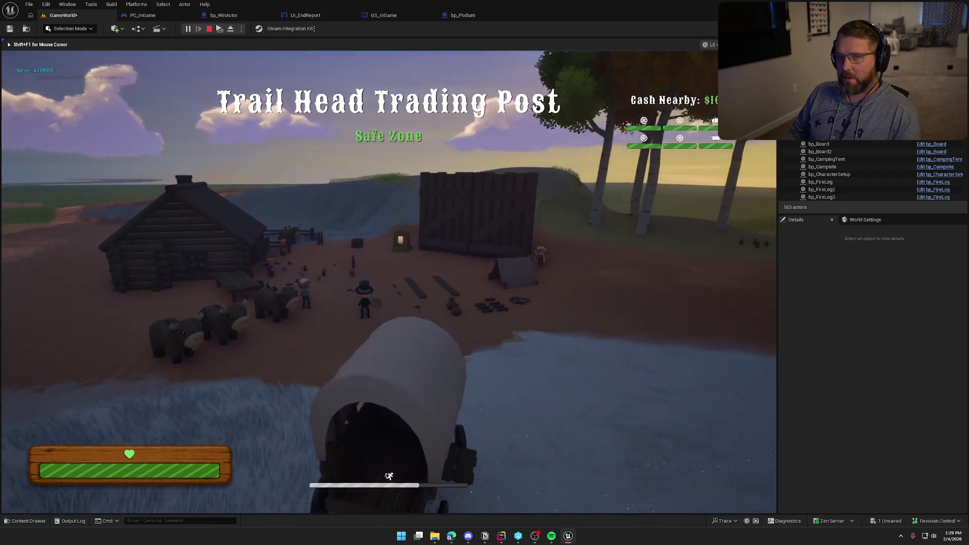
key("d")
key("w")
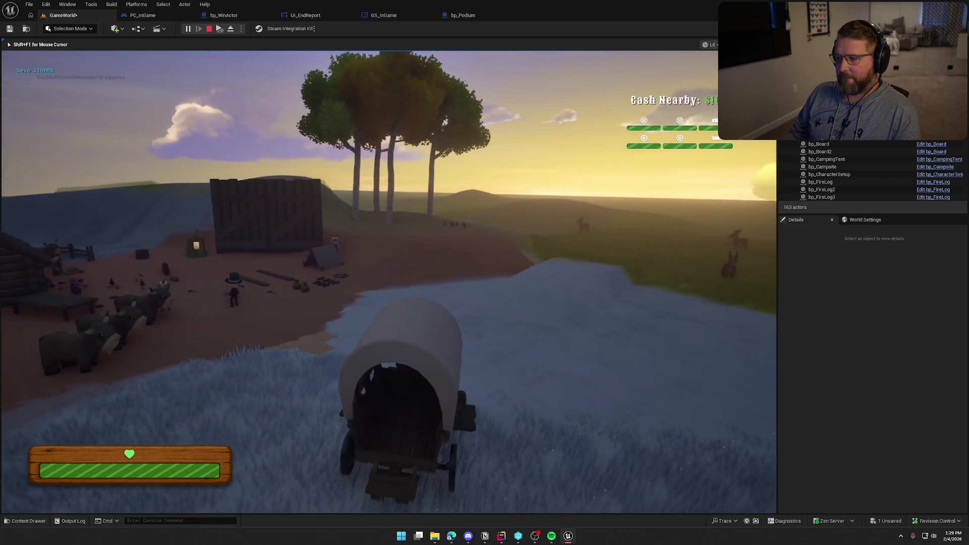
key("d")
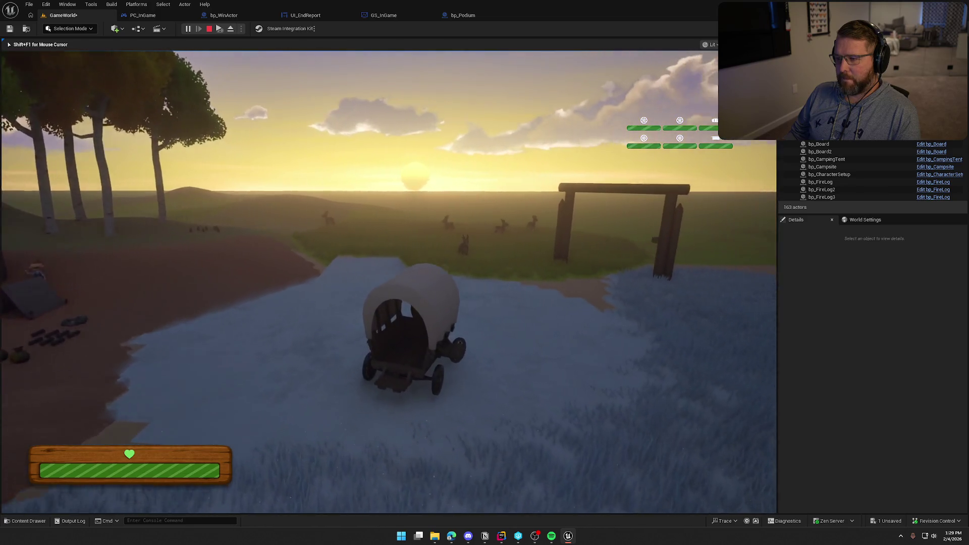
key("w")
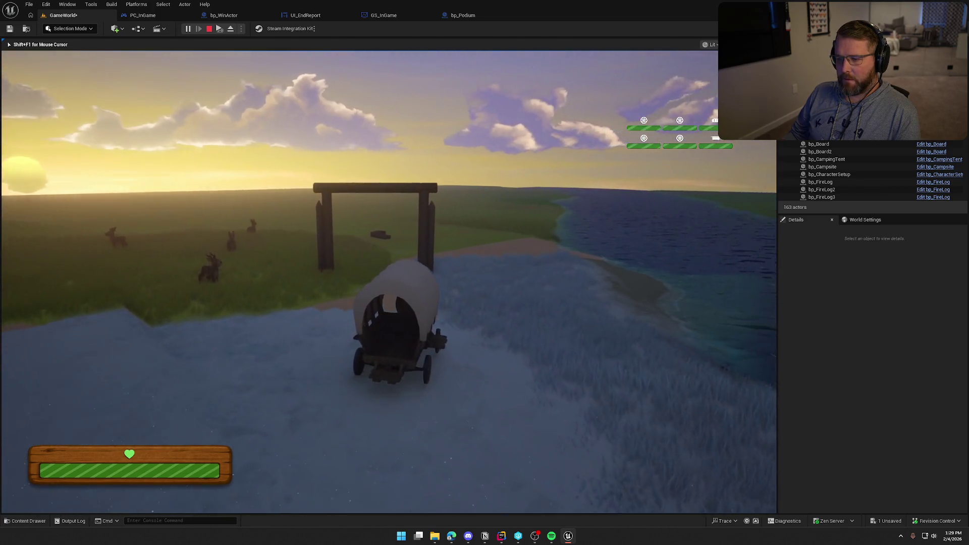
key("w")
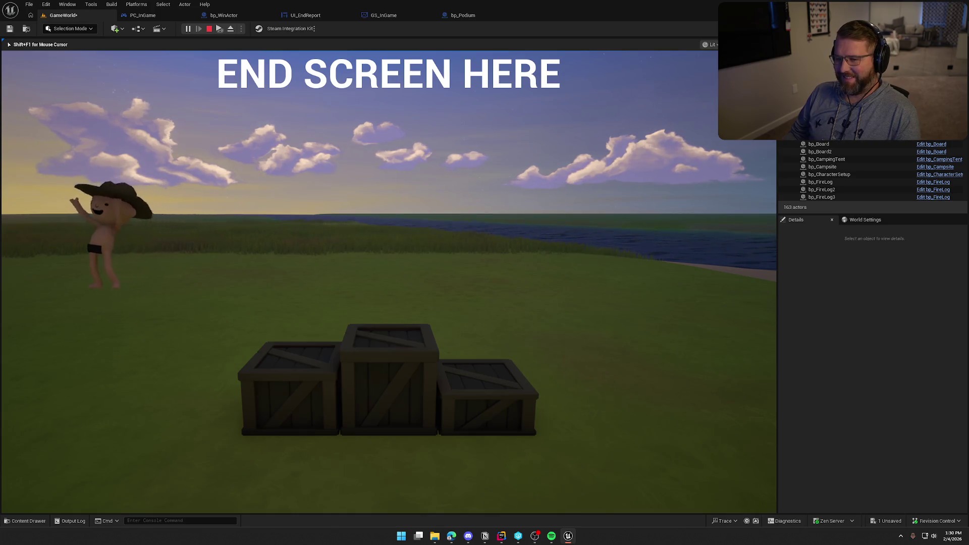
key("Escape")
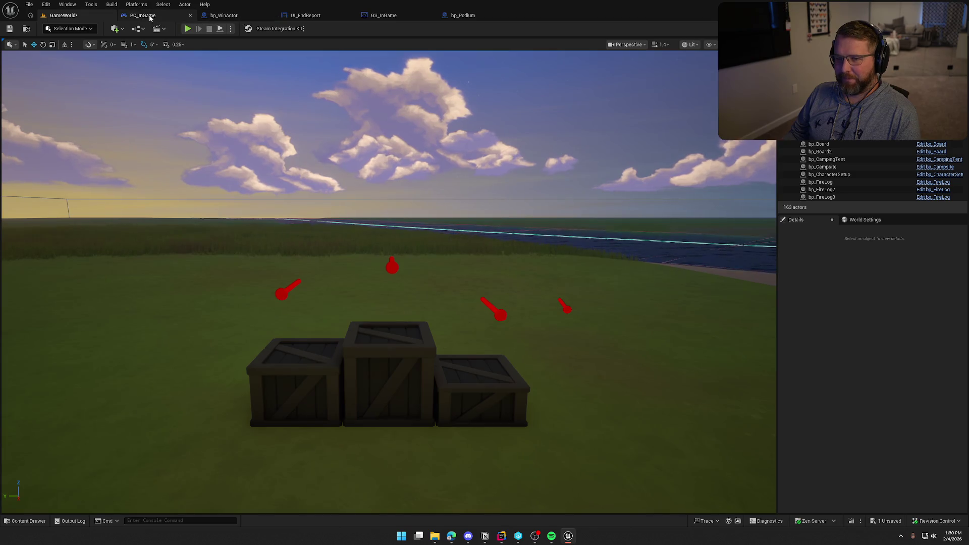
- Pan bp_WinActor's EventGraph to the On Component Begin Overlap chain and clear space below it
left_click(244, 16)
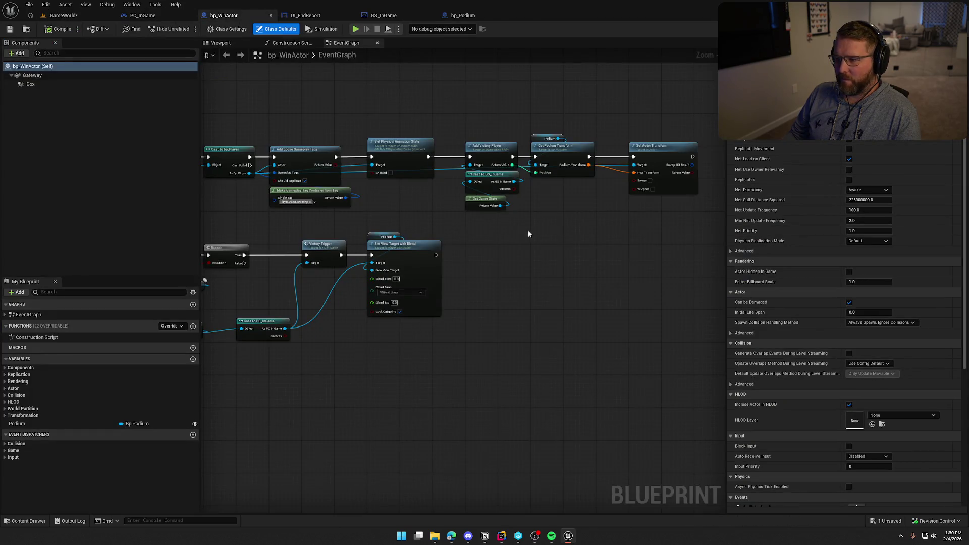
scroll(529, 233, "up", 3)
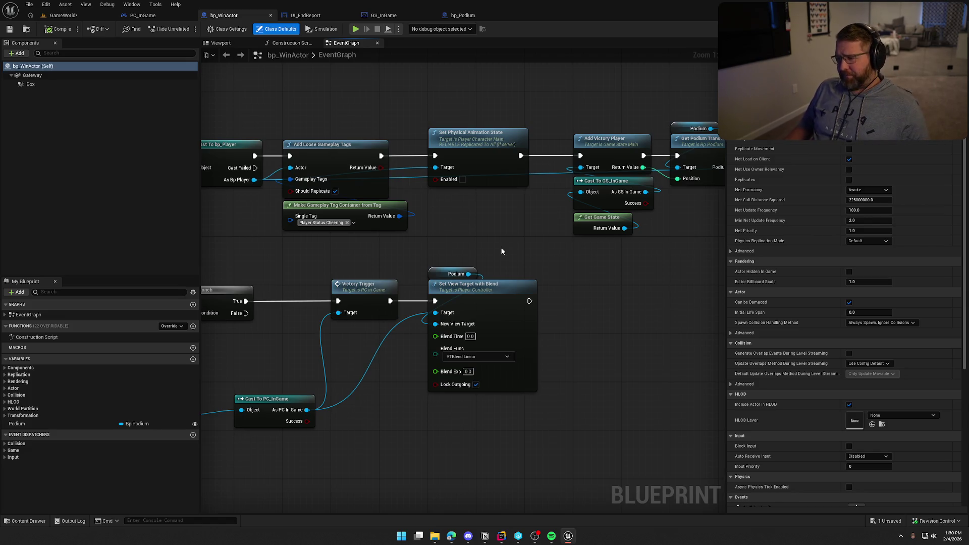
mouse_move(536, 251)
left_mouse_down()
mouse_move(430, 251)
mouse_move(454, 283)
mouse_move(532, 251)
left_mouse_up()
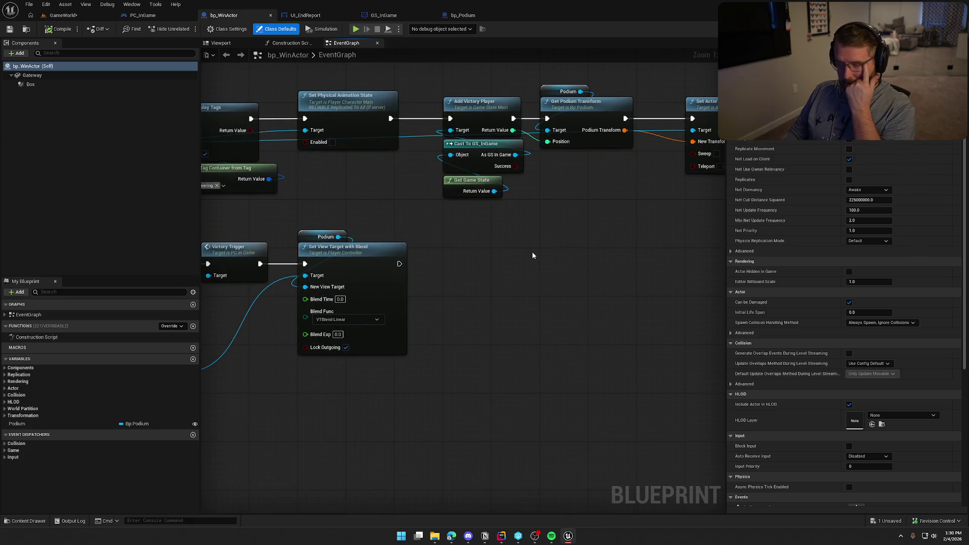
scroll(537, 256, "down", 2)
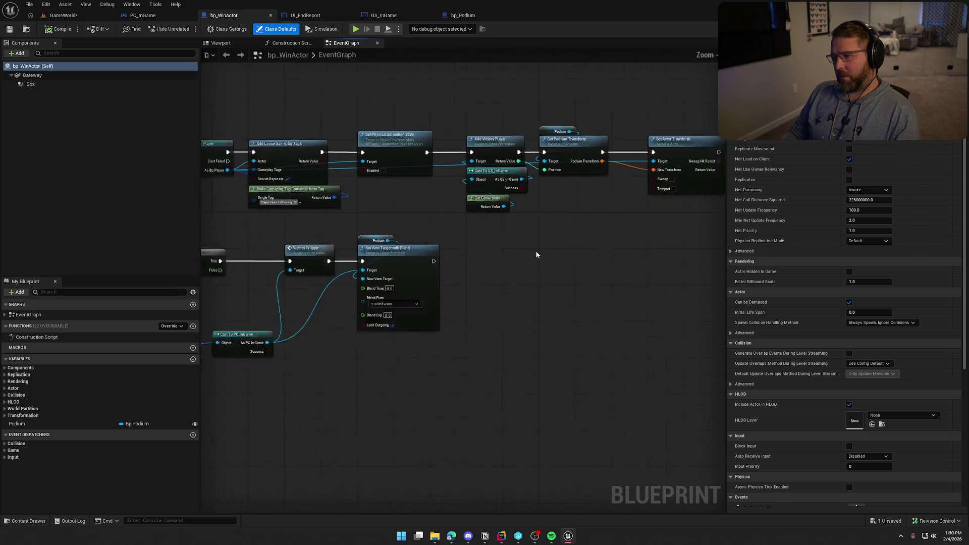
left_click_drag(523, 253, 682, 260)
mouse_move(542, 296)
left_mouse_down()
mouse_move(488, 342)
mouse_move(716, 335)
left_mouse_up()
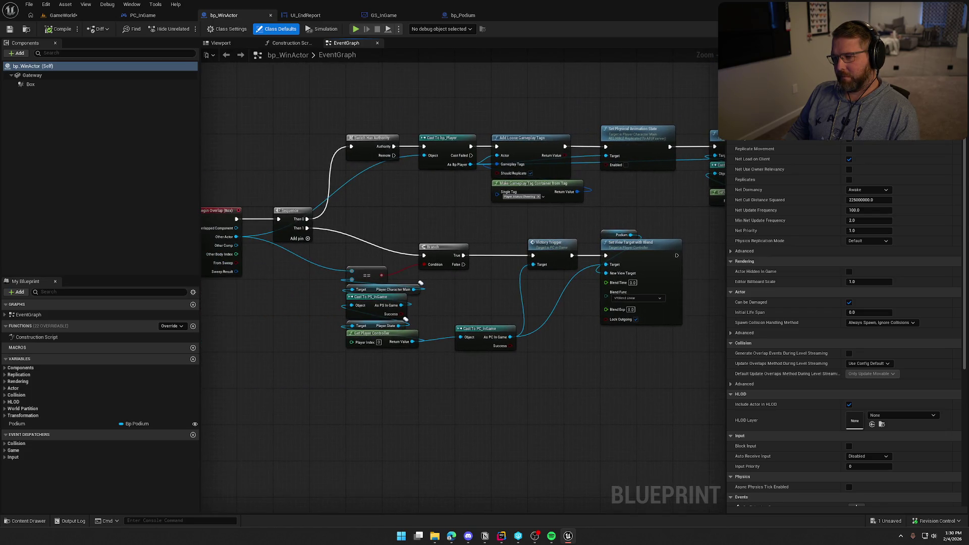
left_click_drag(659, 324, 725, 260)
mouse_move(497, 313)
left_mouse_down()
mouse_move(487, 380)
mouse_move(595, 314)
mouse_move(475, 331)
mouse_move(495, 355)
left_mouse_up()
right_click(341, 341)
- Add a custom event named MC_UpdatePlayer and set it to Multicast
type("cust")
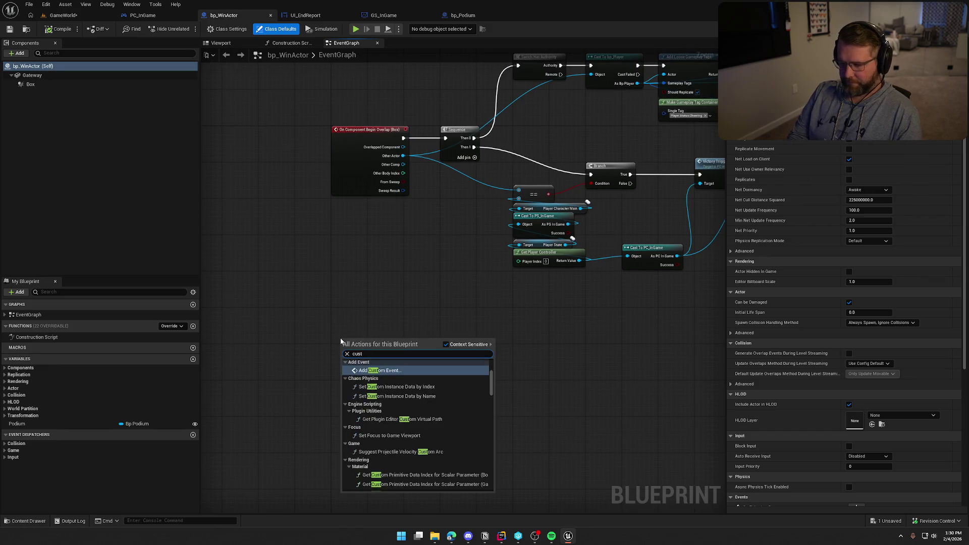
key("Return")
type("MC_")
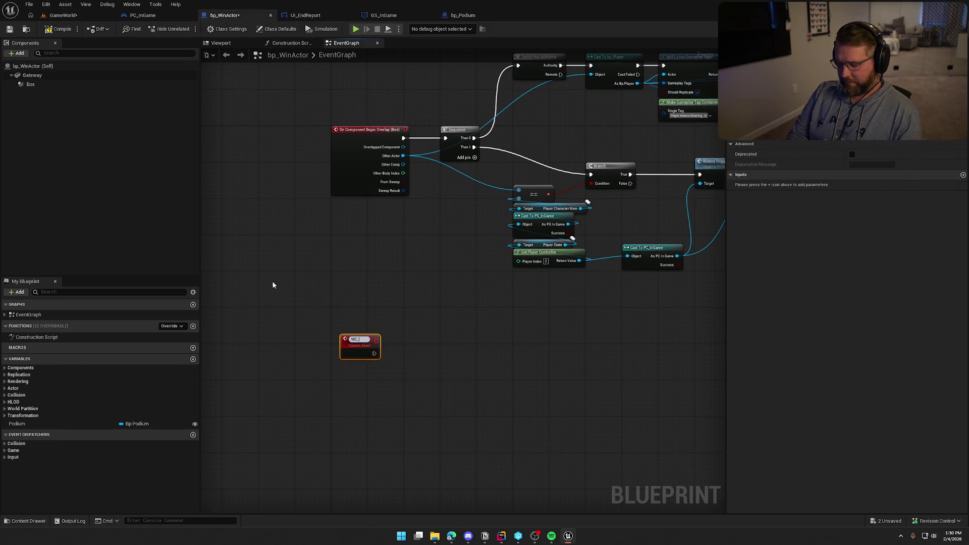
type("UpdatePlayer")
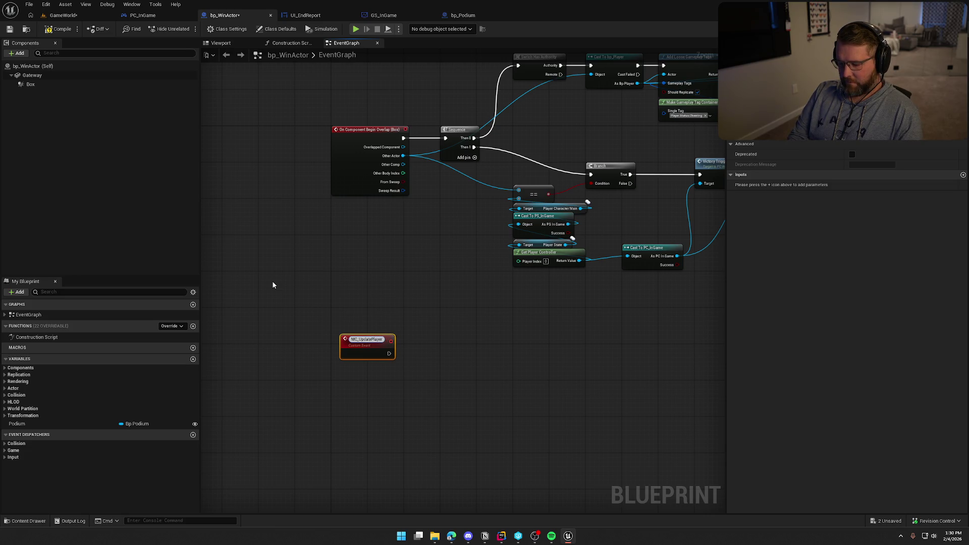
key("Return")
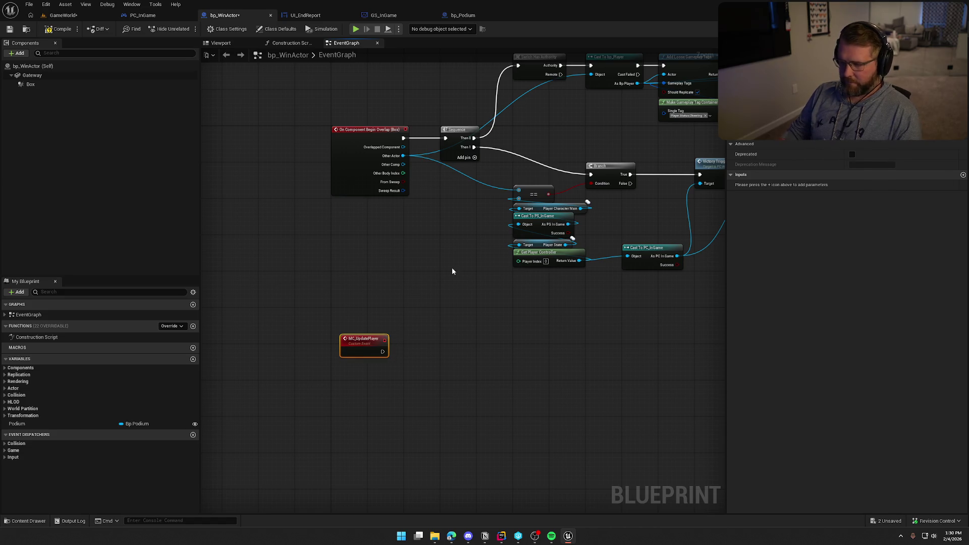
left_click(878, 124)
mouse_move(623, 285)
left_mouse_down()
mouse_move(431, 268)
mouse_move(487, 269)
mouse_move(367, 410)
mouse_move(402, 391)
left_mouse_up()
scroll(425, 345, "down", 2)
scroll(518, 334, "up", 2)
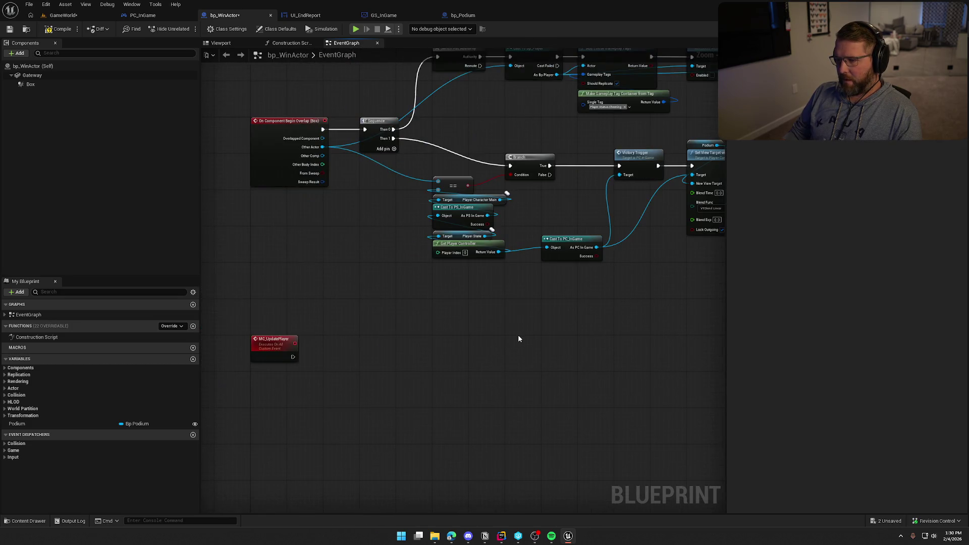
left_click_drag(371, 318, 371, 242)
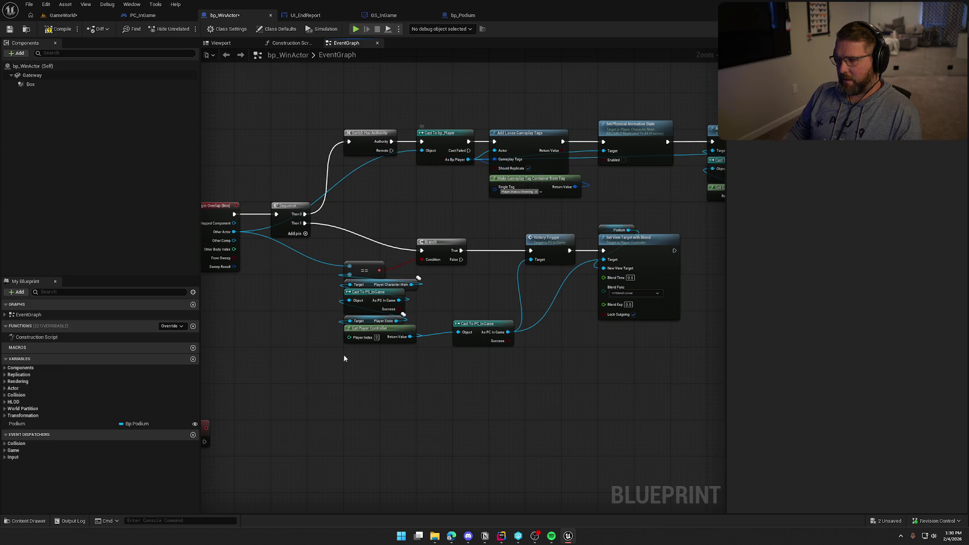
left_click_drag(343, 354, 447, 206)
- Give MC_UpdatePlayer an input named Player of type Bp Player Object Reference
left_click(285, 297)
left_click(963, 174)
type("Player")
key("Return")
left_click(863, 185)
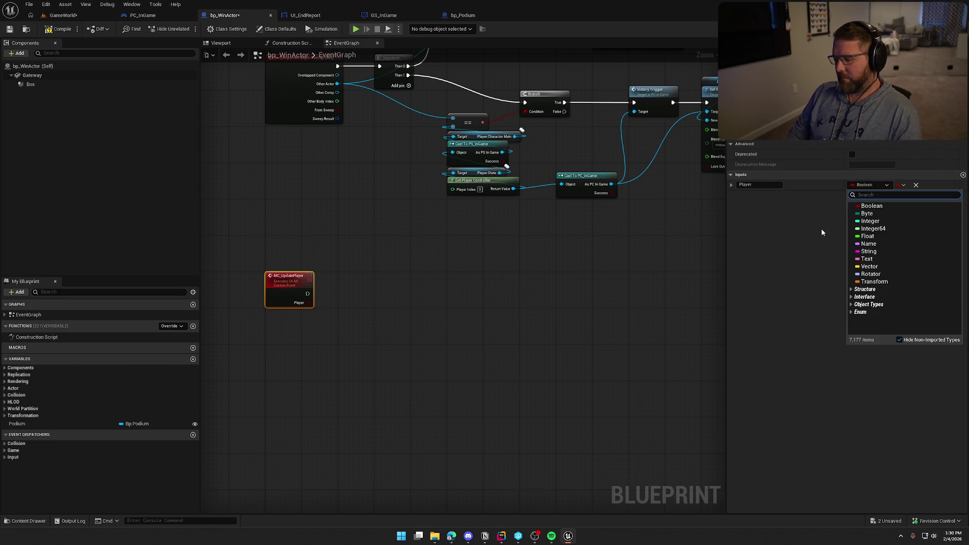
type("bp palyer")
key("BackSpace")
key("BackSpace")
key("BackSpace")
type("layer")
mouse_move(864, 239)
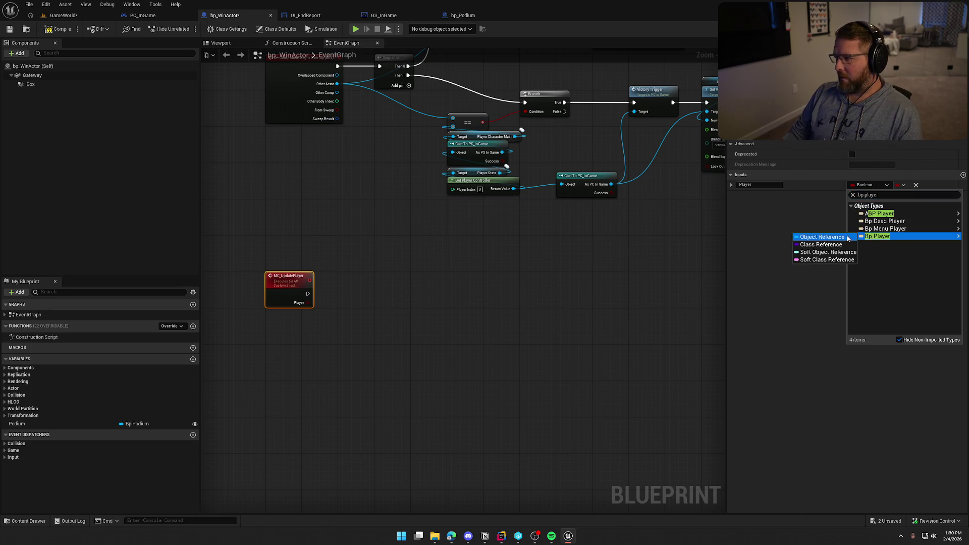
left_click(822, 238)
- Add a second input named Transform of type Transform, then compile
left_click(962, 175)
left_click(756, 195)
type("Transform")
key("Return")
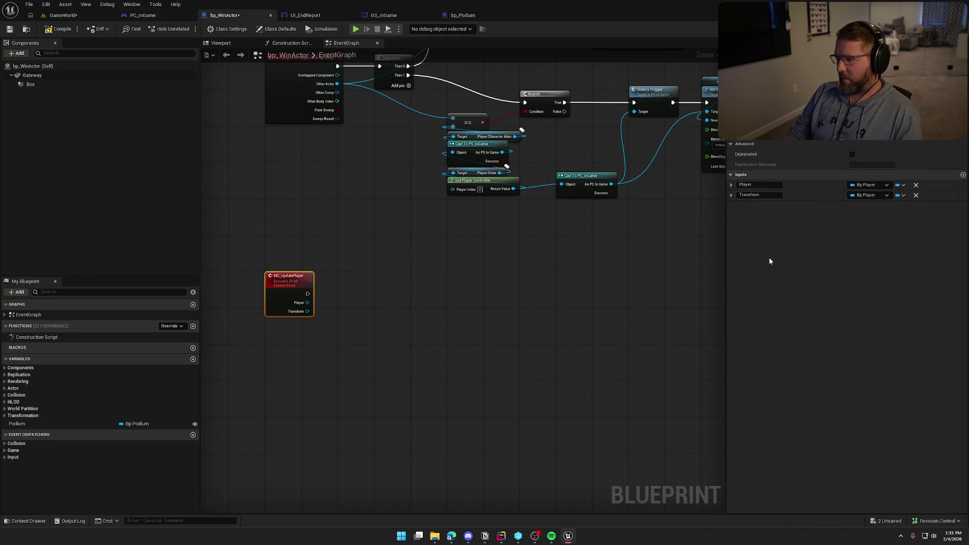
left_click(869, 195)
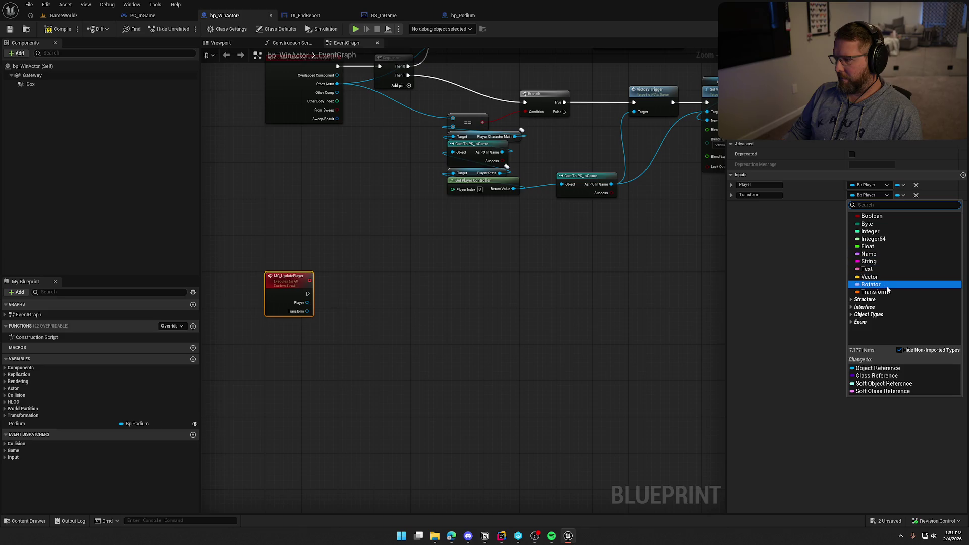
left_click(878, 292)
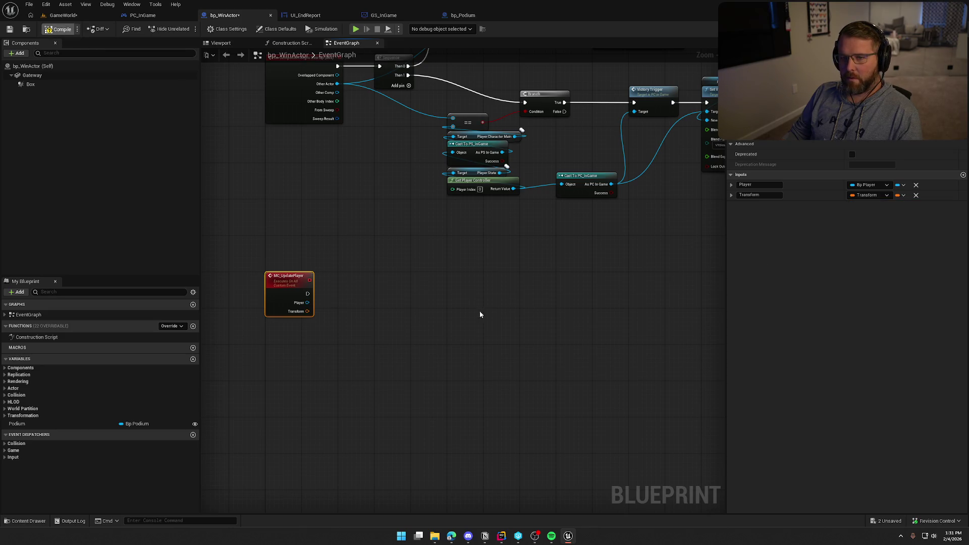
left_click(490, 289)
scroll(505, 353, "up", 3)
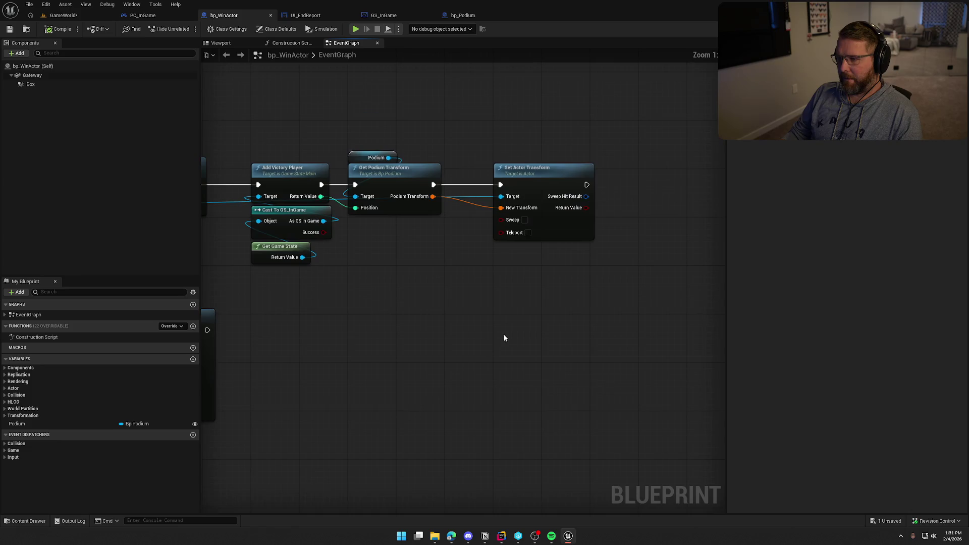
- Chain Set Actor Transform after MC_UpdatePlayer, wiring Player to Target and Transform to New Transform
left_click(502, 209, "alt")
left_click(501, 197, "alt")
mouse_move(539, 169)
left_mouse_down()
mouse_move(248, 284)
mouse_move(163, 467)
mouse_move(742, 417)
mouse_move(300, 349)
mouse_move(473, 288)
left_mouse_up()
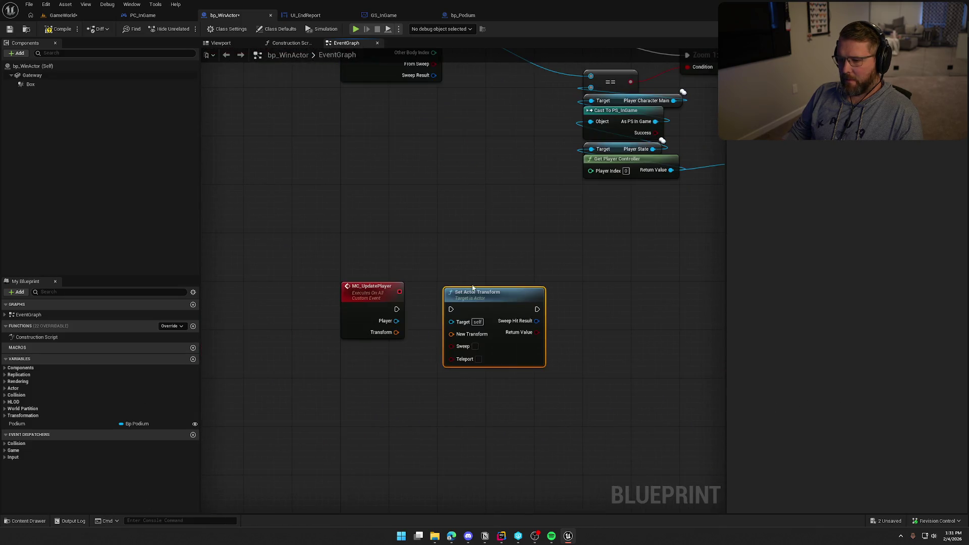
mouse_move(396, 309)
left_mouse_down()
mouse_move(563, 301)
mouse_move(472, 303)
left_mouse_up()
mouse_move(396, 321)
left_mouse_down()
mouse_move(433, 321)
mouse_move(433, 332)
left_mouse_up()
left_click_drag(457, 292, 564, 293)
- Insert Detach From Actor on Player before Set Actor Transform, all rules Keep World, and compile
left_click_drag(396, 321, 437, 349)
type("detach from")
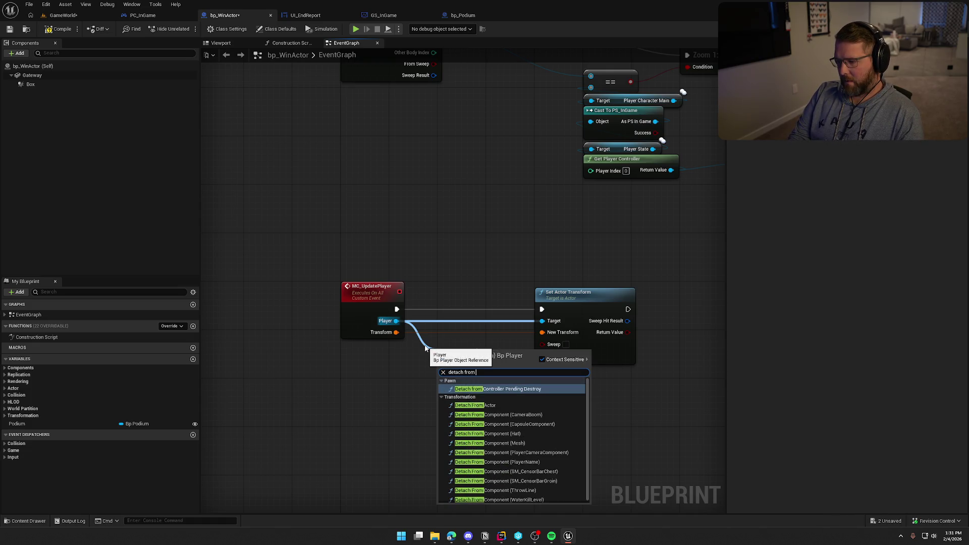
key("Down")
key("Return")
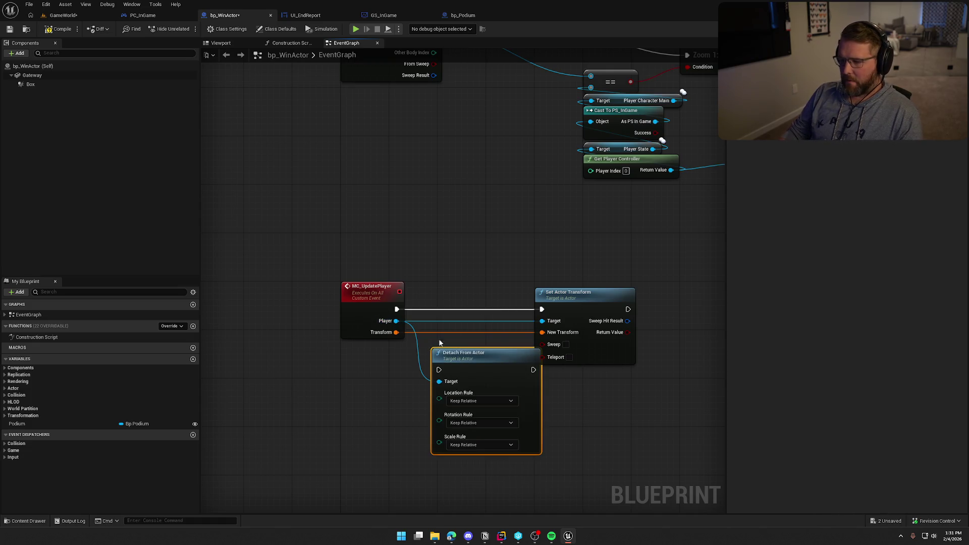
left_click_drag(500, 301, 550, 303)
mouse_move(418, 361)
left_mouse_down()
mouse_move(424, 300)
mouse_move(508, 316)
left_mouse_up()
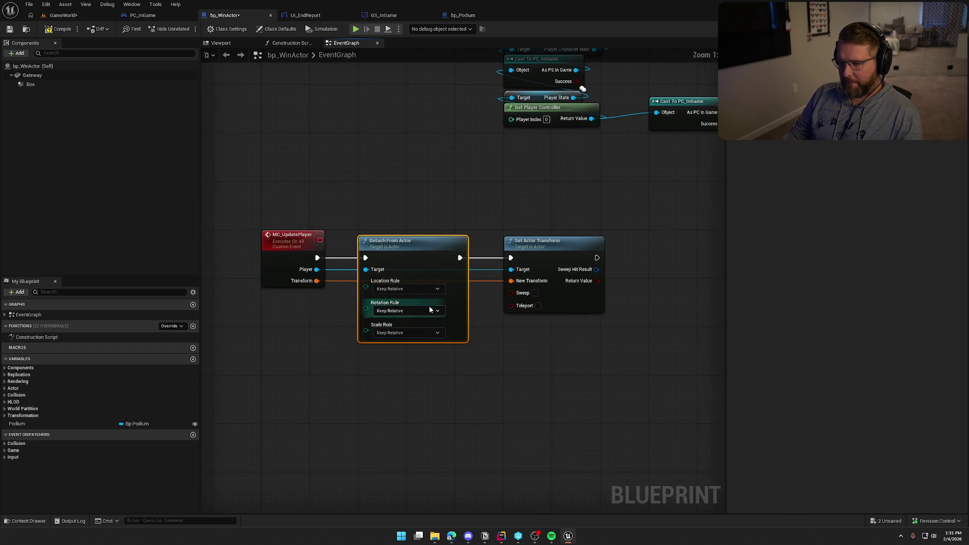
left_click(403, 307)
left_click(403, 311)
left_click(390, 328)
left_click(393, 332)
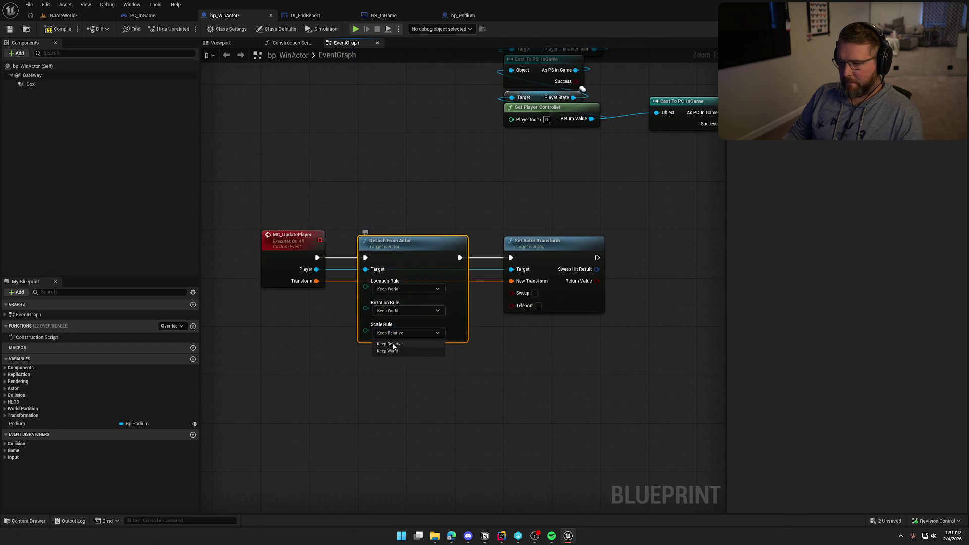
left_click_drag(512, 396, 491, 413)
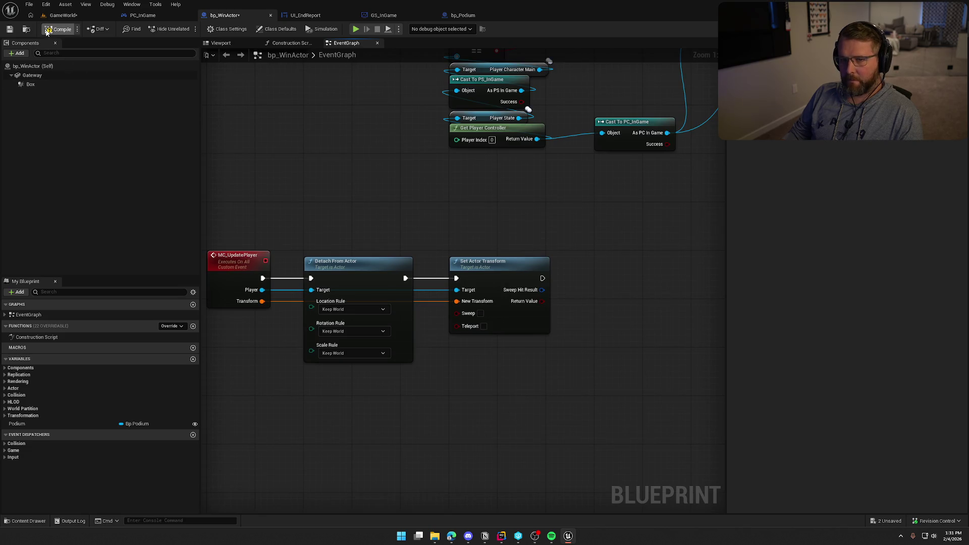
mouse_move(512, 223)
left_mouse_down()
mouse_move(608, 181)
mouse_move(398, 416)
mouse_move(567, 319)
mouse_move(358, 293)
mouse_move(412, 357)
mouse_move(488, 308)
mouse_move(423, 351)
left_mouse_up()
- Call MC Update Player after Get Podium Transform, passing Podium Transform and the player, then playtest GameWorld
left_click_drag(597, 242, 639, 242)
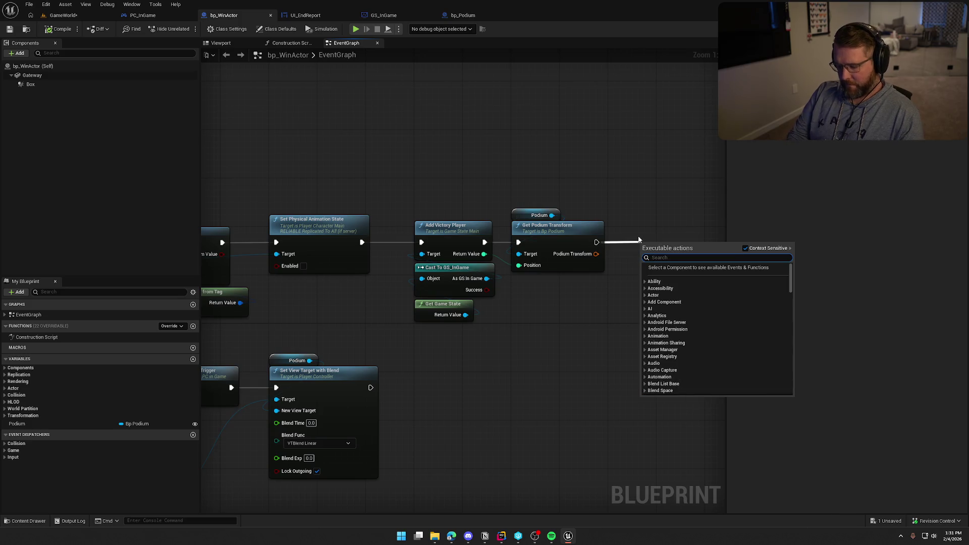
key("Escape")
mouse_move(596, 254)
left_mouse_down()
mouse_move(648, 305)
mouse_move(520, 313)
mouse_move(231, 272)
left_mouse_up()
mouse_move(526, 365)
left_mouse_down()
mouse_move(563, 376)
mouse_move(340, 359)
left_mouse_up()
left_click_drag(493, 248, 512, 226)
left_click(453, 171)
left_click_drag(374, 315, 523, 305)
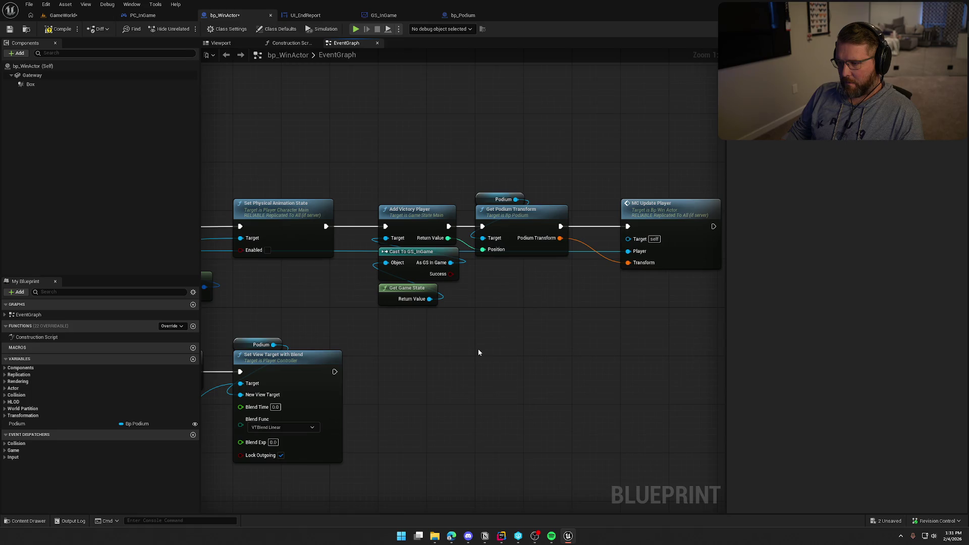
left_click(58, 18)
left_click(189, 29)
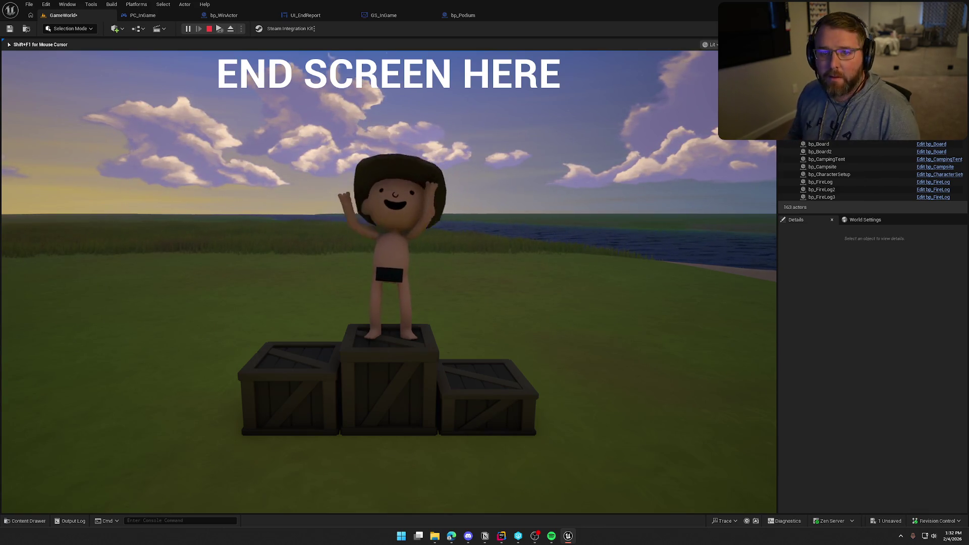
- Stop the Play In Editor session after the END SCREEN HERE podium view appears
key("Escape")
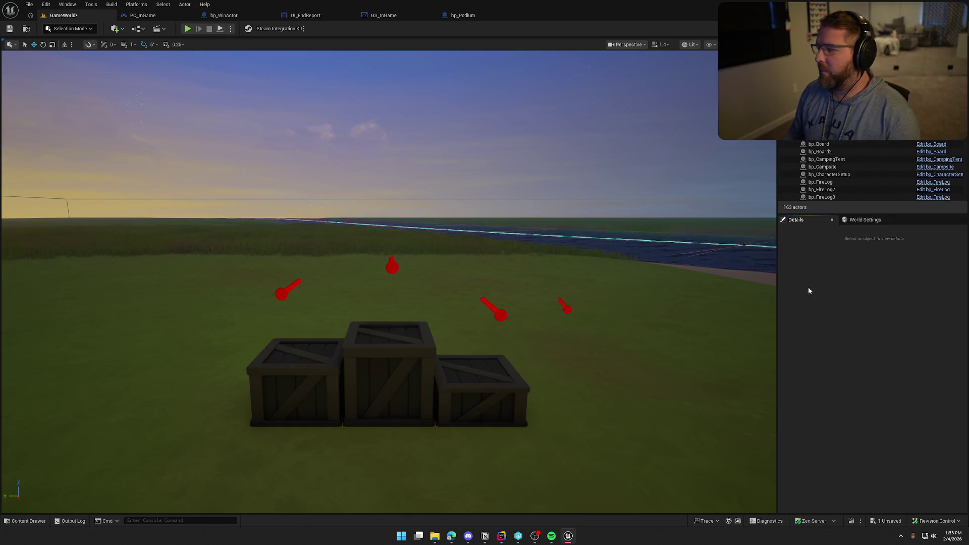
- Survey the podium from above and in bp_Podium, then play GameWorld again
left_click_drag(572, 266, 487, 241)
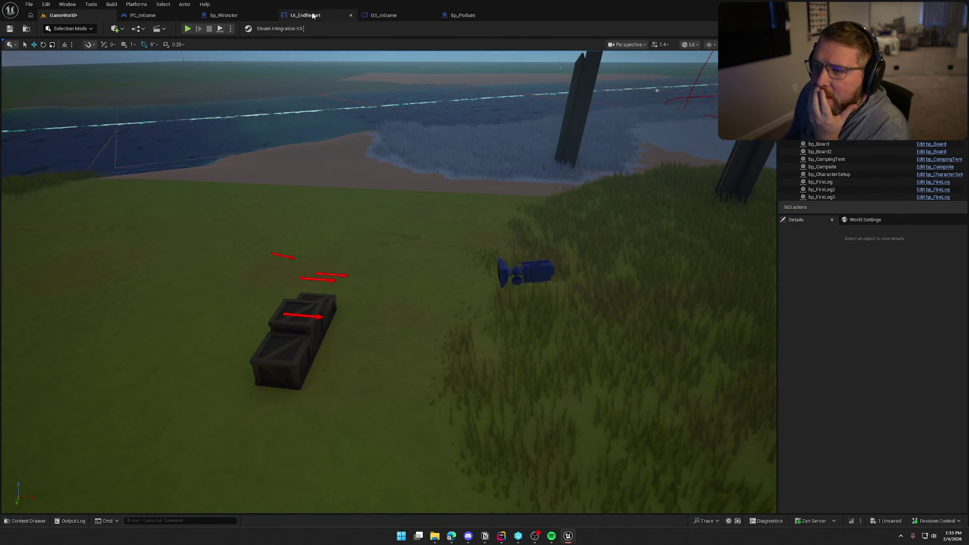
left_click(465, 19)
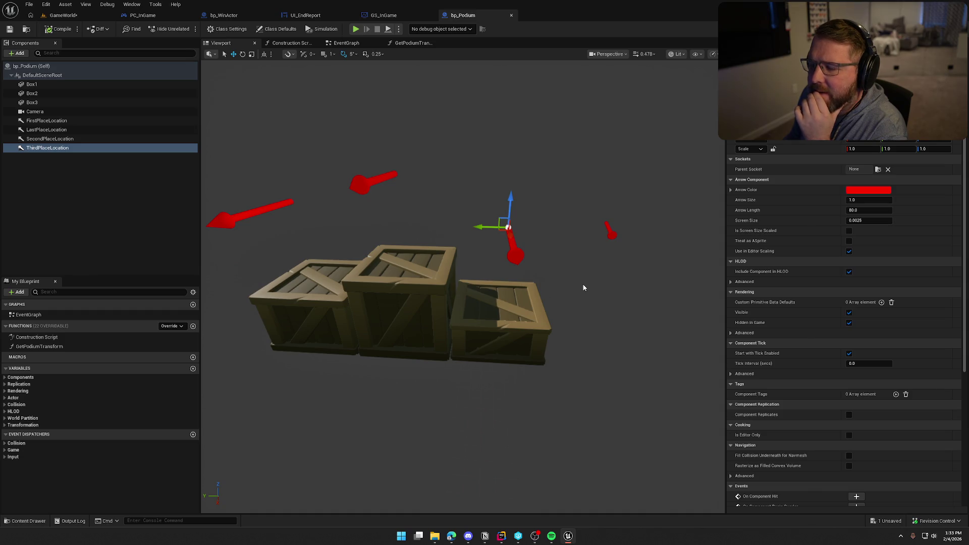
left_click(356, 28)
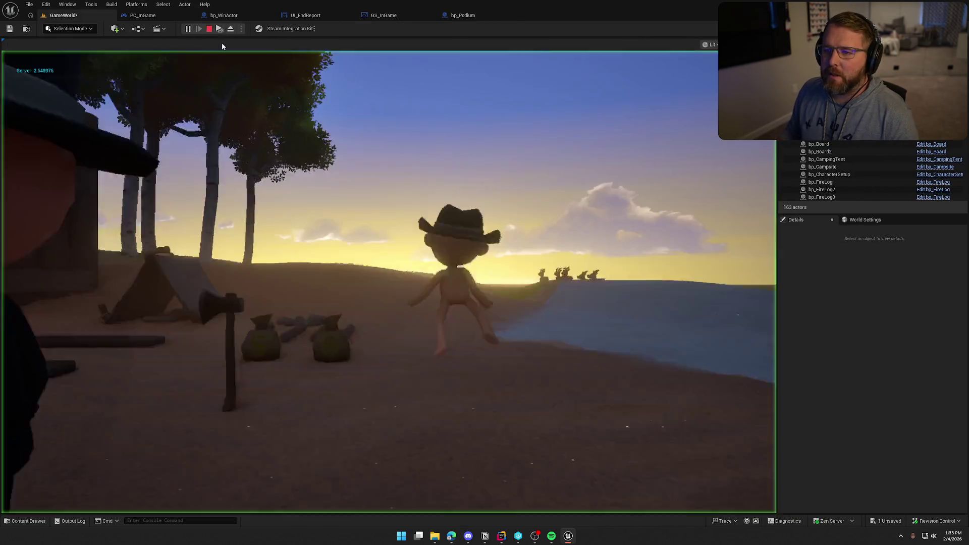
- Run the character with W to the win area, watch both players cheer on the podium, then stop
left_click(222, 55)
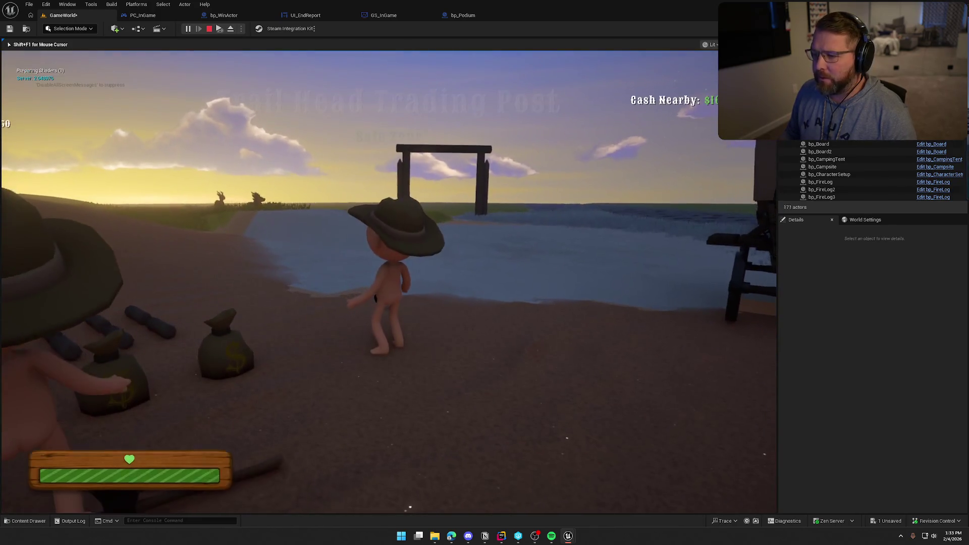
key("super")
key("Escape")
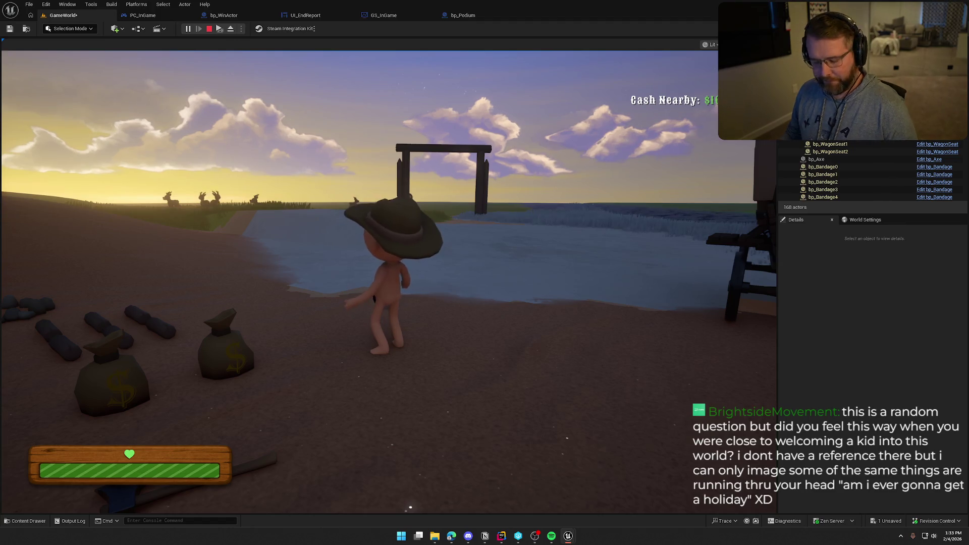
key("super")
left_click(387, 273)
key("w")
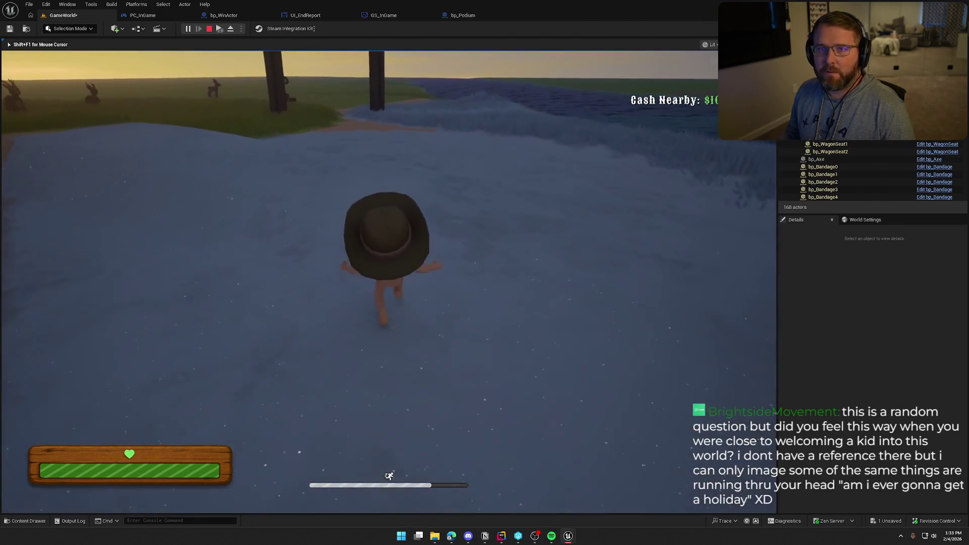
key("w")
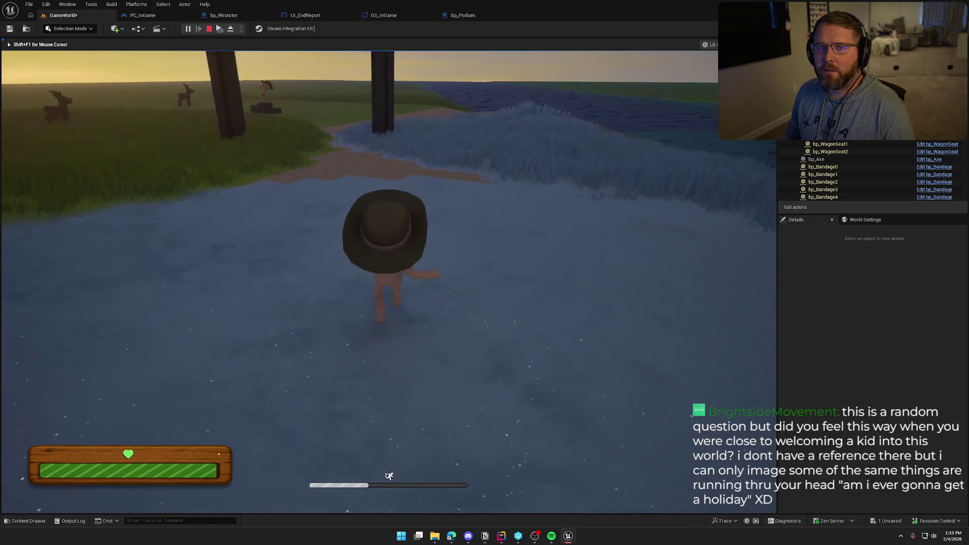
key("w")
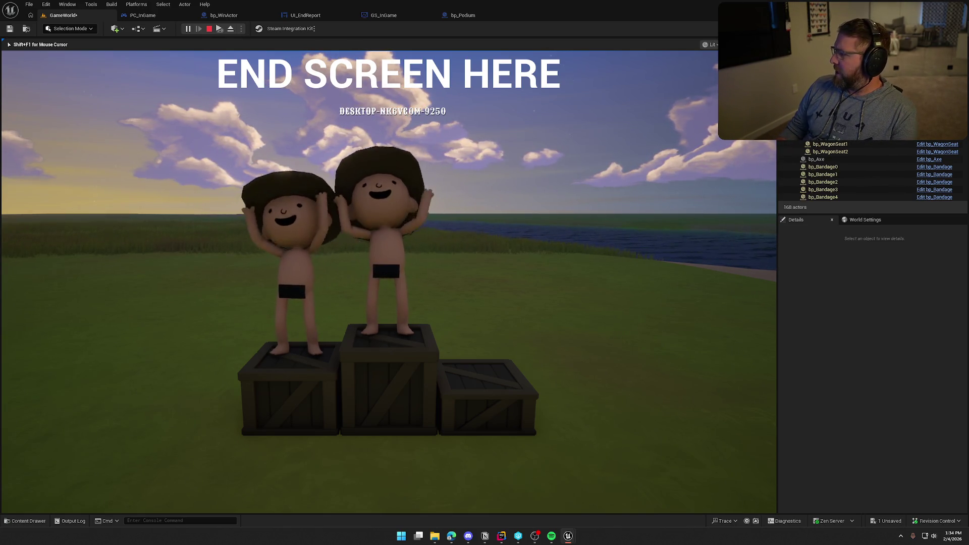
key("Escape")
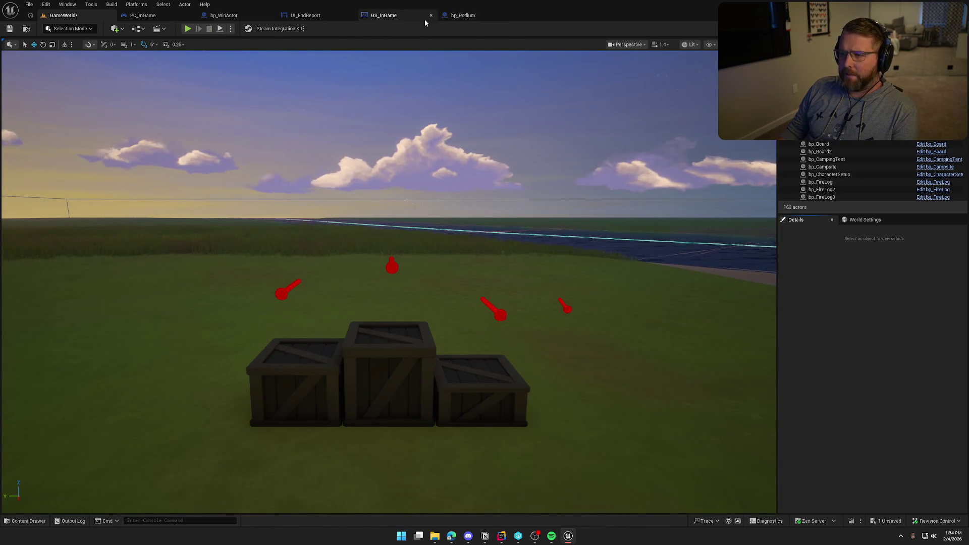
- Review bp_WinActor's MC_UpdatePlayer nodes, then select the bp_CharacterSetup actor in GameWorld
left_click(254, 15)
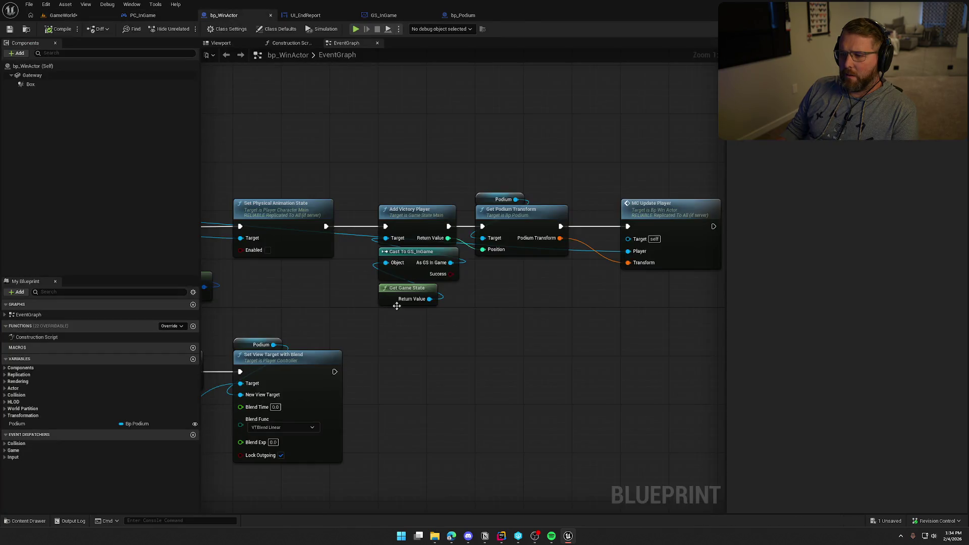
mouse_move(494, 336)
left_mouse_down()
mouse_move(536, 302)
mouse_move(398, 215)
mouse_move(414, 89)
mouse_move(680, 180)
mouse_move(612, 218)
left_mouse_up()
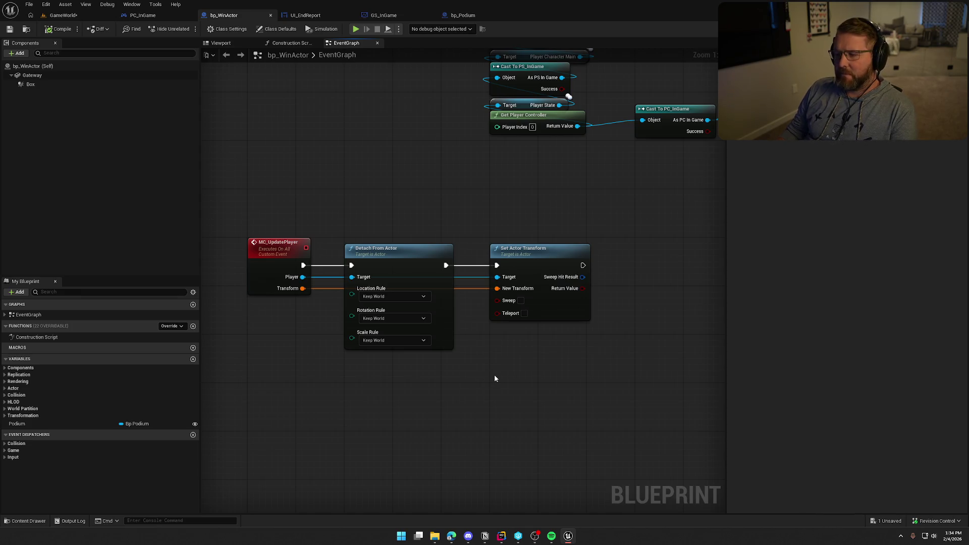
left_click(80, 15)
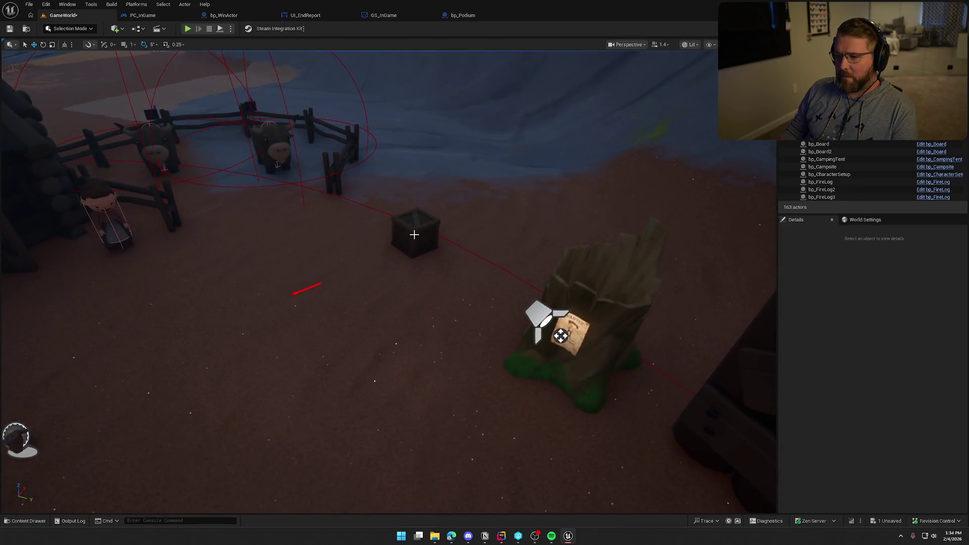
left_click(415, 233)
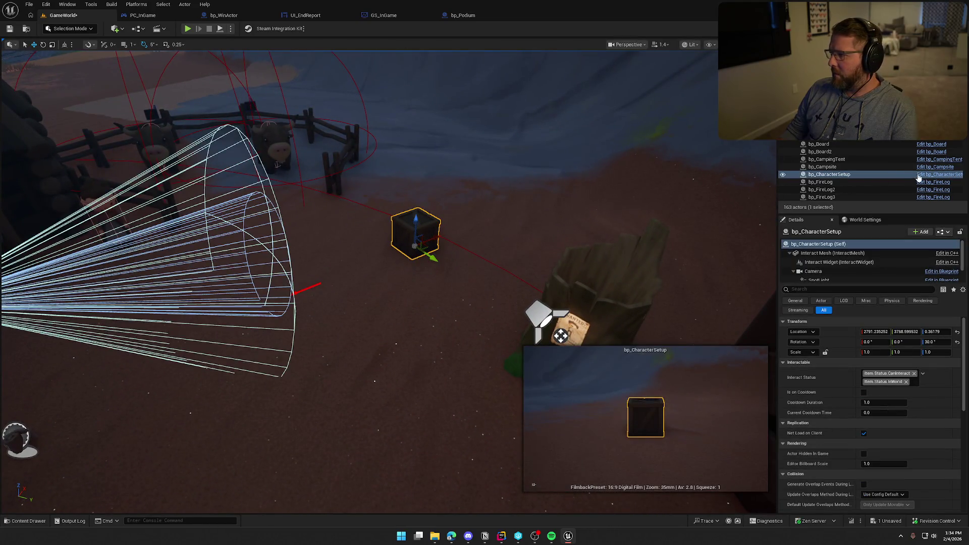
- Select Set Actor Rotation and Get World Rotation in bp_CharacterSetup's BP_Interact graph
key("ctrl+e")
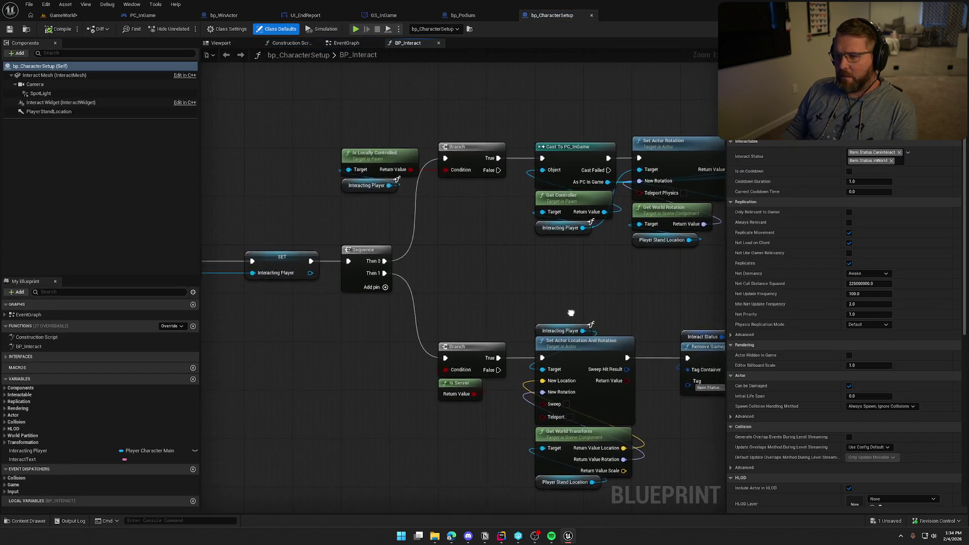
left_click_drag(532, 315, 428, 336)
left_click_drag(521, 321, 421, 318)
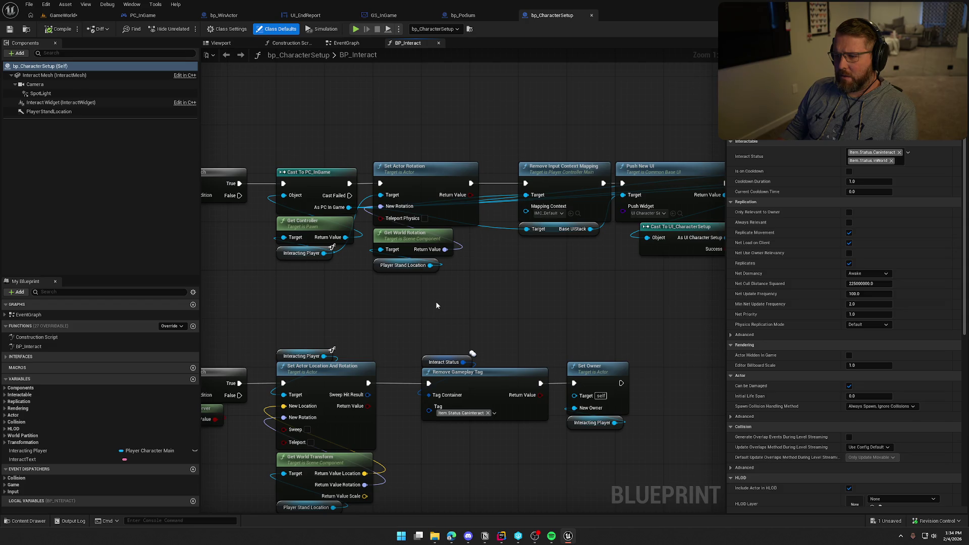
left_click_drag(449, 222, 440, 291)
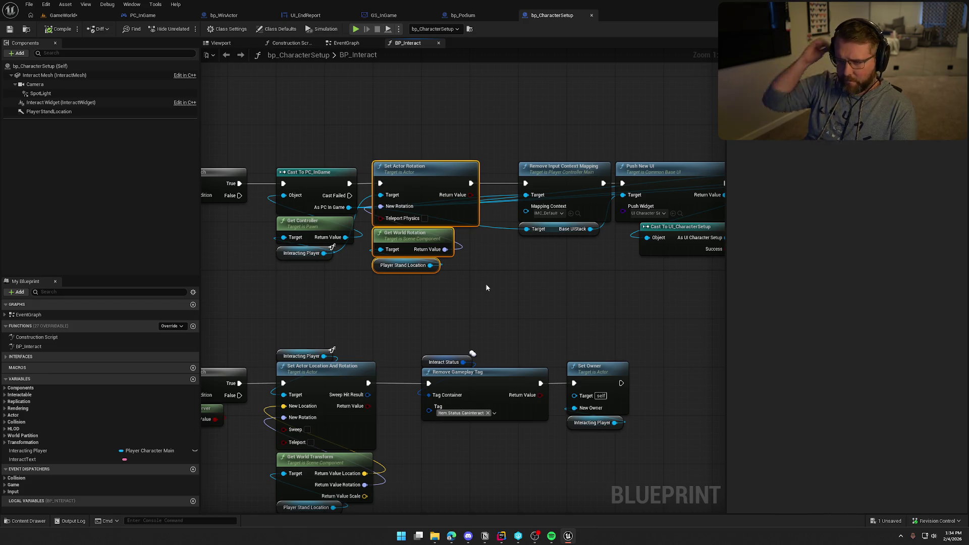
mouse_move(487, 288)
left_mouse_down()
mouse_move(336, 292)
mouse_move(545, 293)
left_mouse_up()
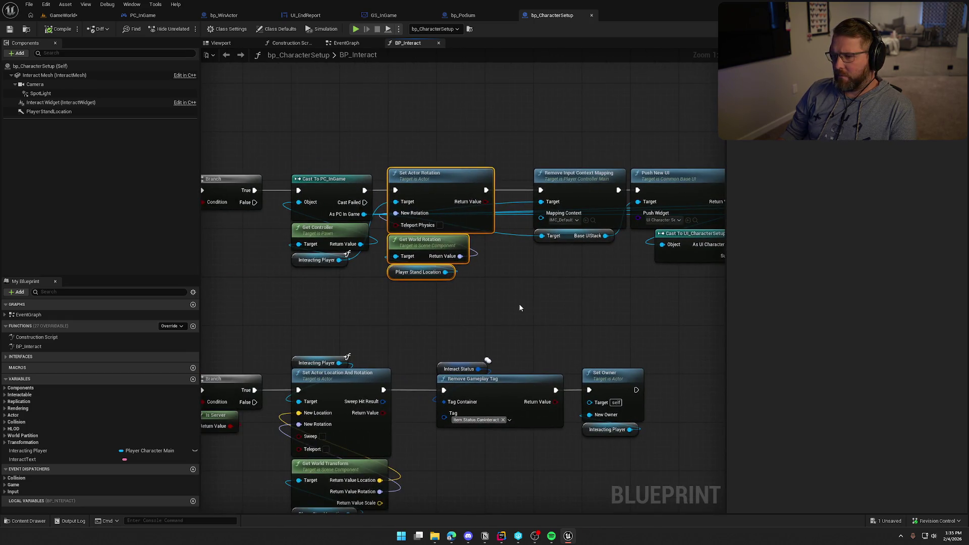
left_click_drag(412, 147, 452, 245)
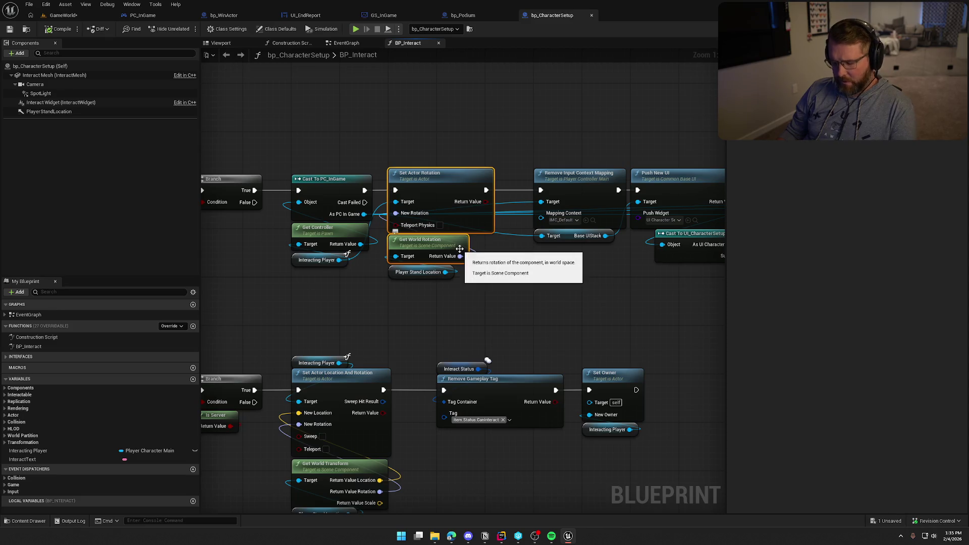
- Paste the rotation nodes into bp_WinActor and run Set Actor Rotation after Set View Target with Blend
left_click(463, 15)
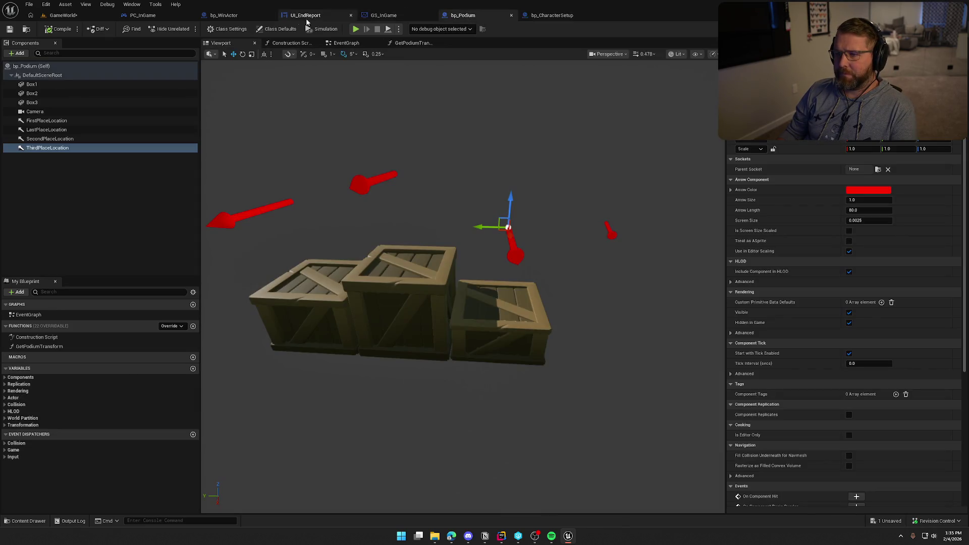
left_click(223, 16)
mouse_move(481, 246)
left_mouse_down()
mouse_move(622, 385)
mouse_move(422, 381)
left_mouse_up()
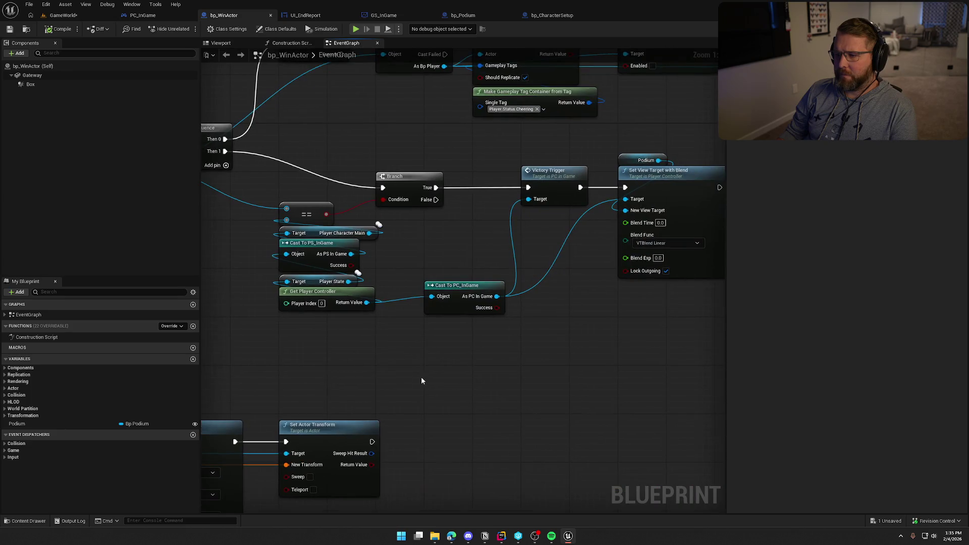
left_click_drag(532, 377, 355, 378)
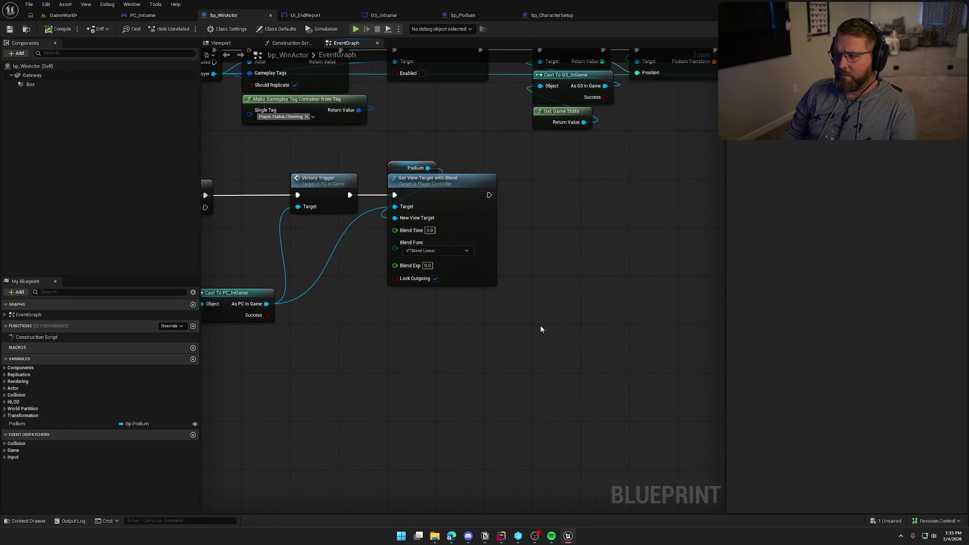
key("ctrl+v")
mouse_move(489, 195)
left_mouse_down()
mouse_move(544, 267)
mouse_move(586, 204)
left_mouse_up()
left_click(561, 318)
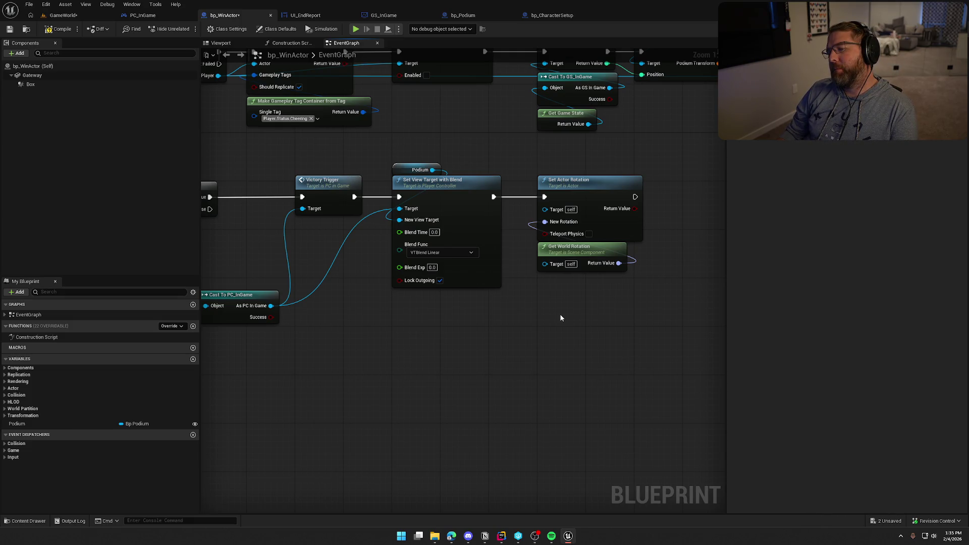
mouse_move(561, 318)
left_mouse_down()
mouse_move(382, 385)
mouse_move(591, 331)
mouse_move(558, 406)
left_mouse_up()
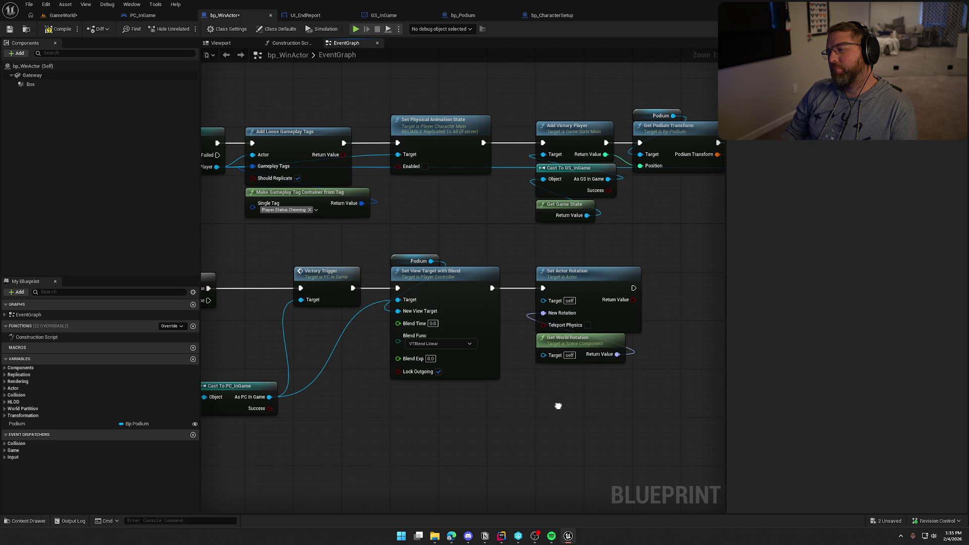
- Move the Branch, Cast and Victory Trigger node chain to the left
left_click_drag(558, 405, 527, 402)
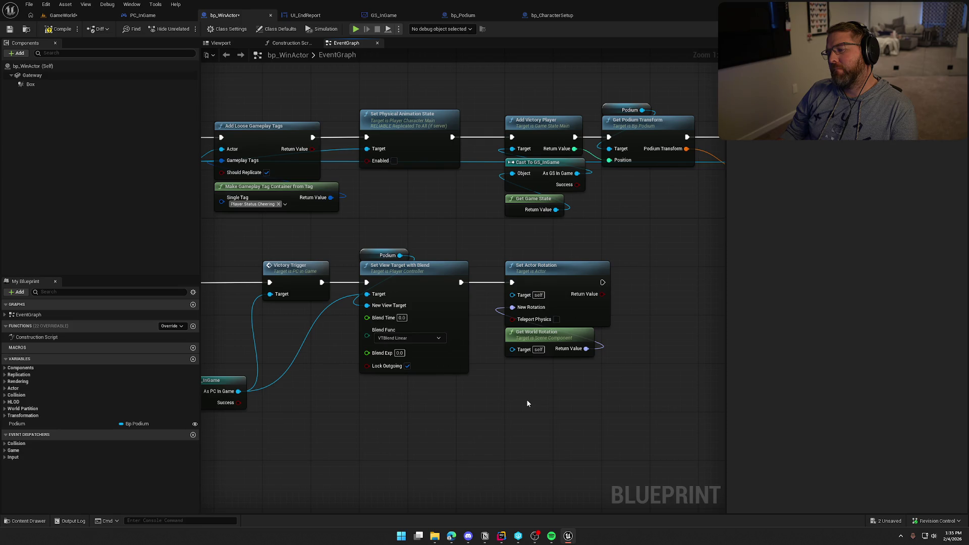
left_click_drag(450, 428, 543, 377)
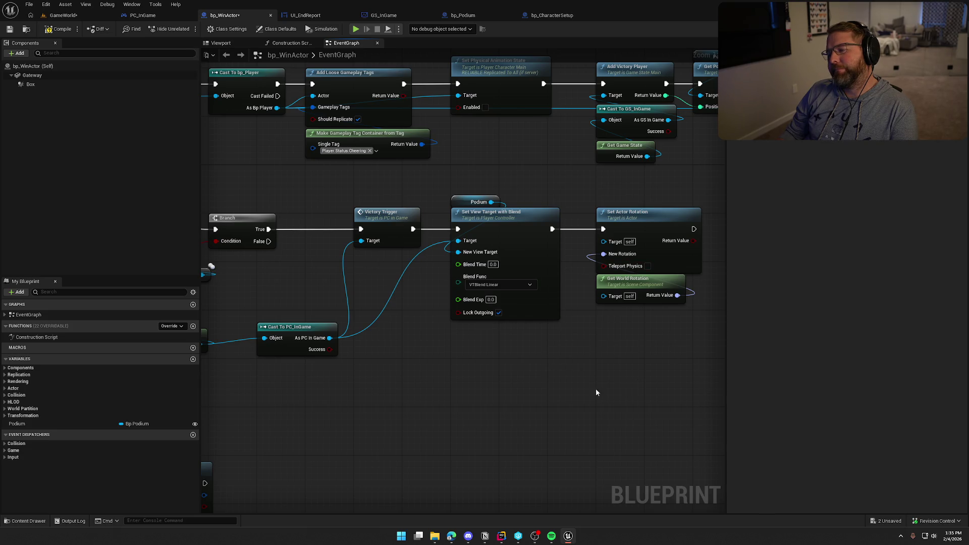
mouse_move(567, 391)
left_mouse_down()
mouse_move(626, 222)
mouse_move(724, 204)
left_mouse_up()
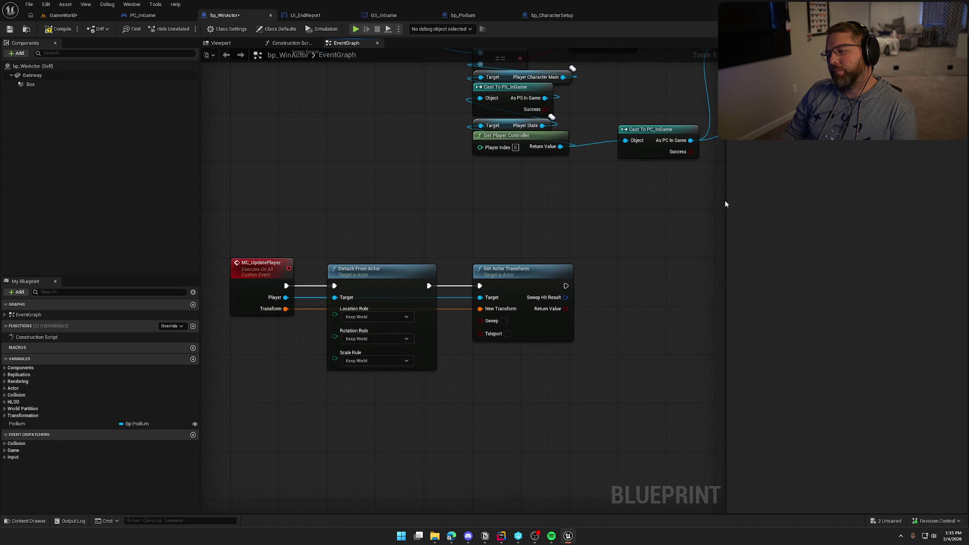
left_click_drag(272, 225, 637, 304)
left_click(628, 269)
left_click_drag(629, 269, 569, 327)
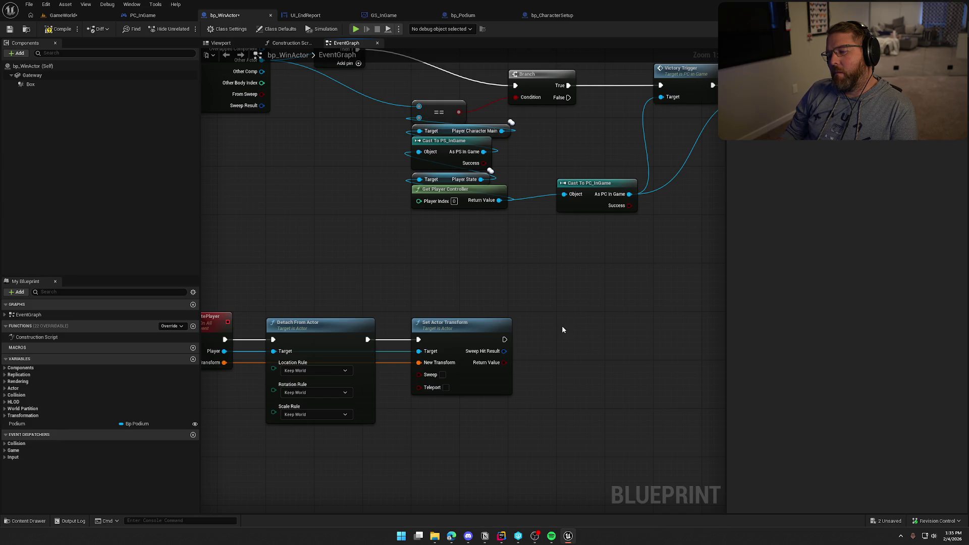
left_click_drag(657, 282, 457, 370)
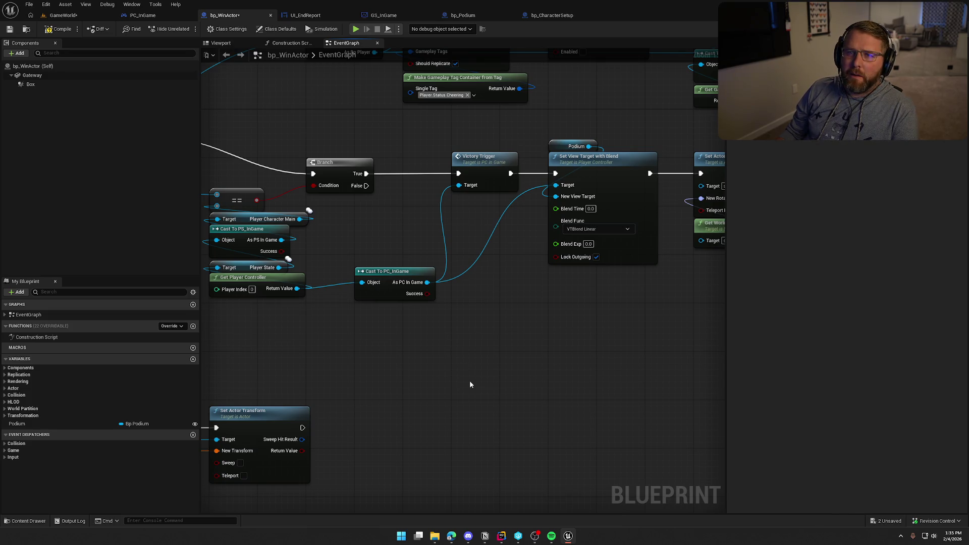
left_click_drag(474, 372, 535, 353)
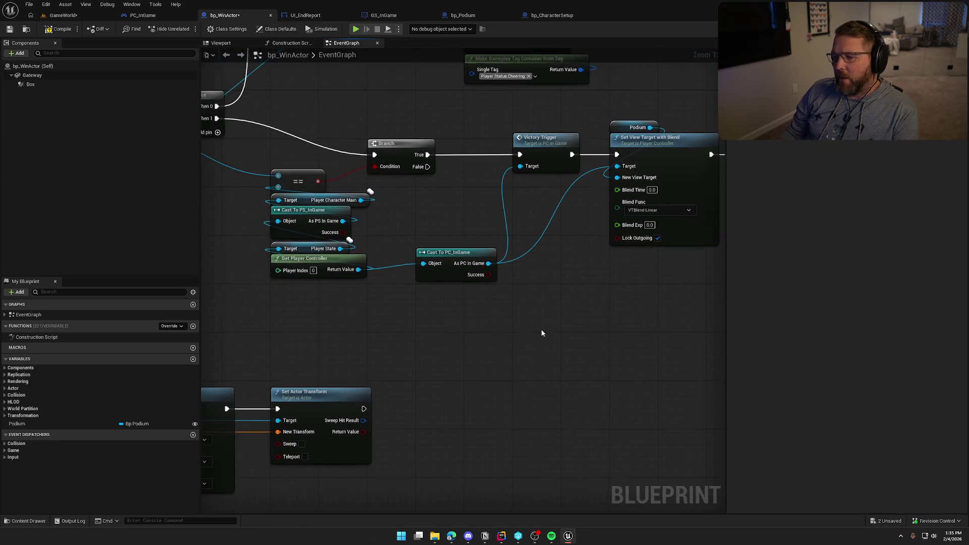
scroll(555, 329, "down", 2)
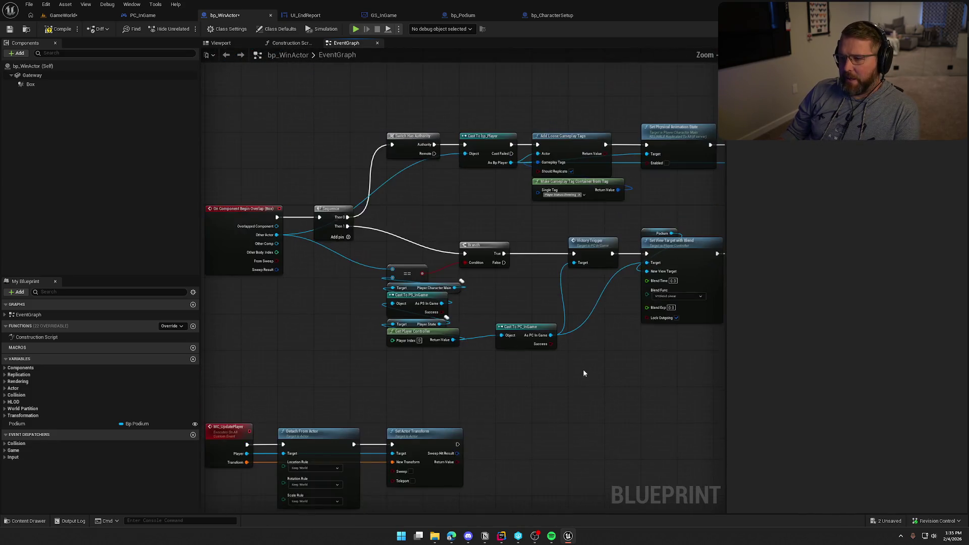
scroll(424, 316, "down", 1)
left_click_drag(336, 234, 570, 333)
scroll(404, 294, "up", 4)
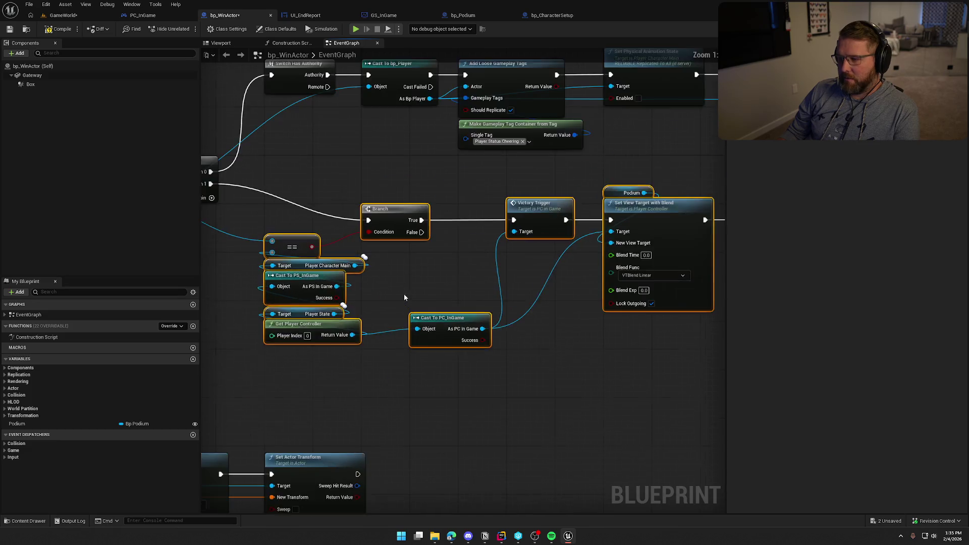
left_click_drag(475, 229, 377, 227)
- Delete the pasted Set Actor Rotation and Get World Rotation nodes
mouse_move(484, 286)
left_mouse_down()
mouse_move(422, 288)
mouse_move(373, 376)
left_mouse_up()
mouse_move(562, 347)
left_mouse_down()
mouse_move(448, 200)
mouse_move(482, 260)
mouse_move(311, 271)
mouse_move(314, 299)
left_mouse_up()
left_click_drag(387, 120, 573, 261)
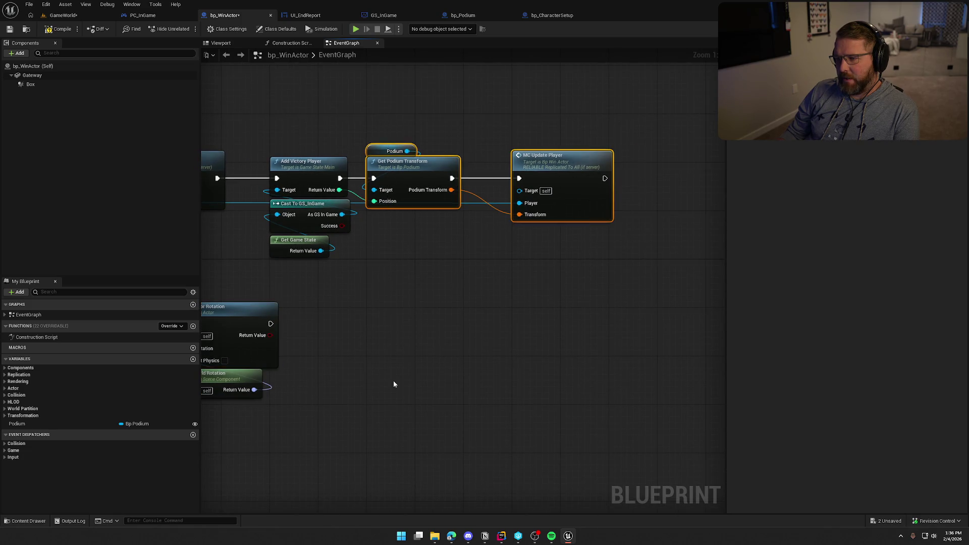
left_click(433, 359)
left_click_drag(400, 342, 421, 350)
left_click(444, 204)
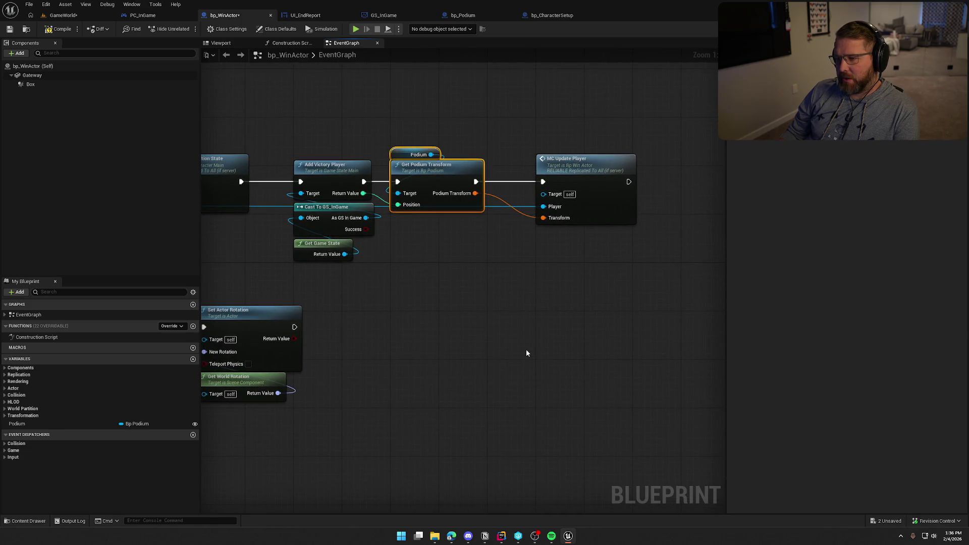
left_click(437, 418)
left_click_drag(437, 418, 605, 344)
left_click_drag(555, 347, 379, 212)
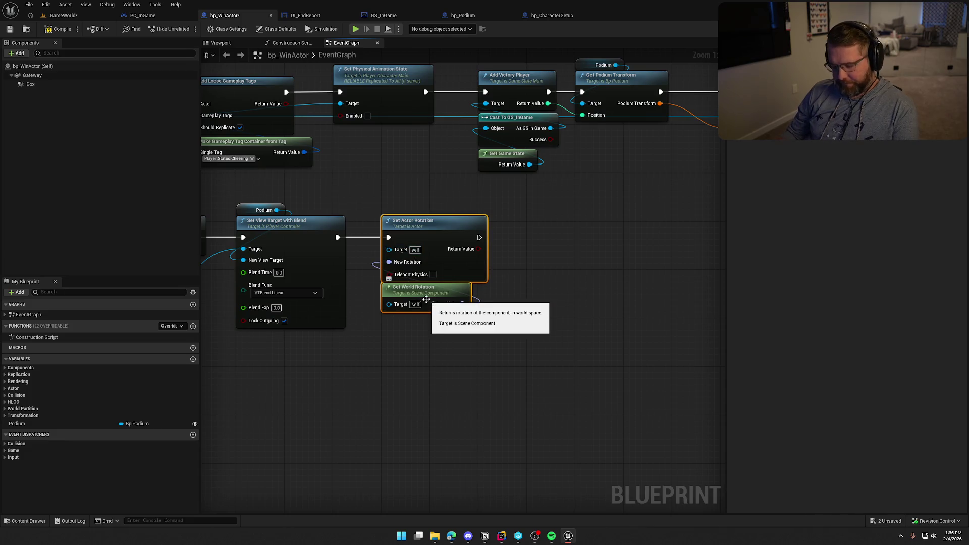
key("Delete")
mouse_move(389, 394)
left_mouse_down()
mouse_move(665, 208)
mouse_move(612, 262)
left_mouse_up()
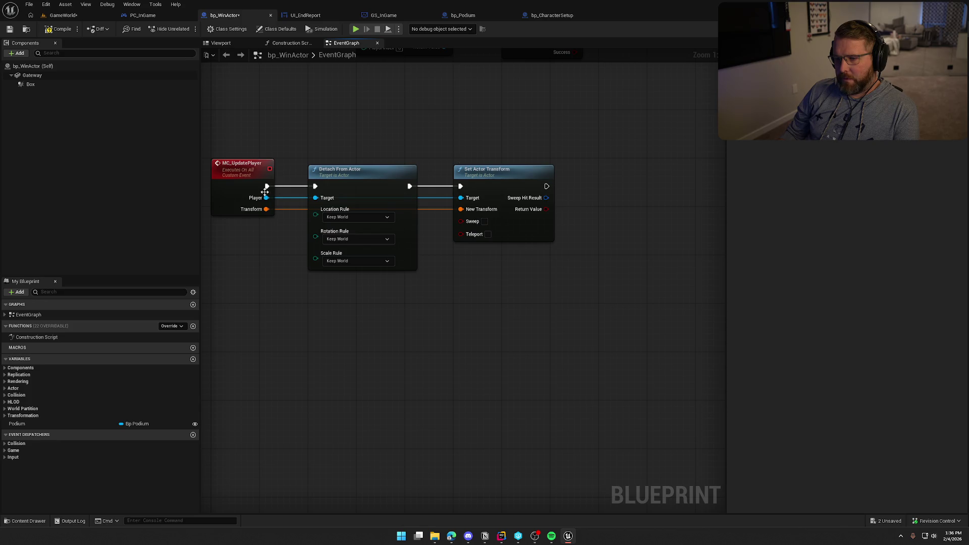
left_click_drag(266, 197, 594, 202)
- Add a Set Actor Rotation node for the Player, chained after Set Actor Transform
type("set")
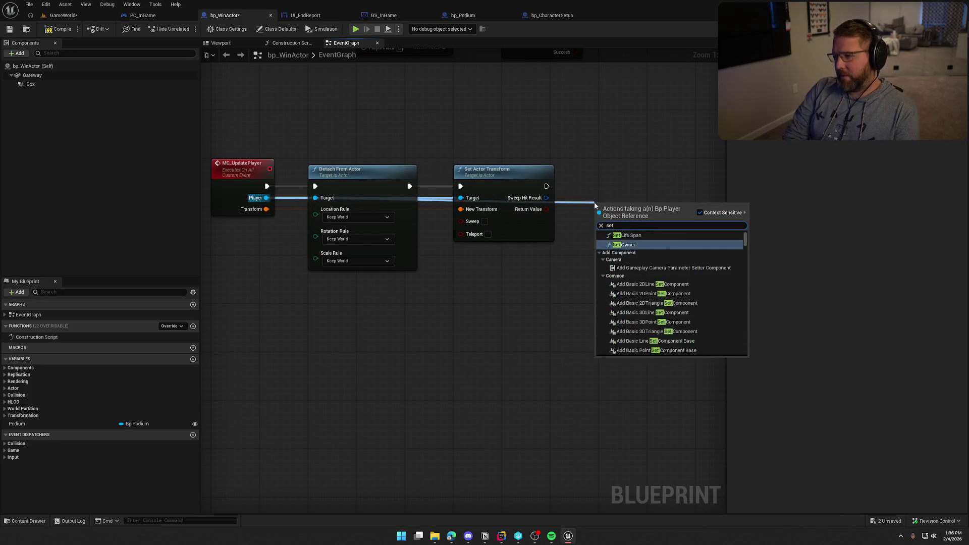
type(" actor rot")
key("Return")
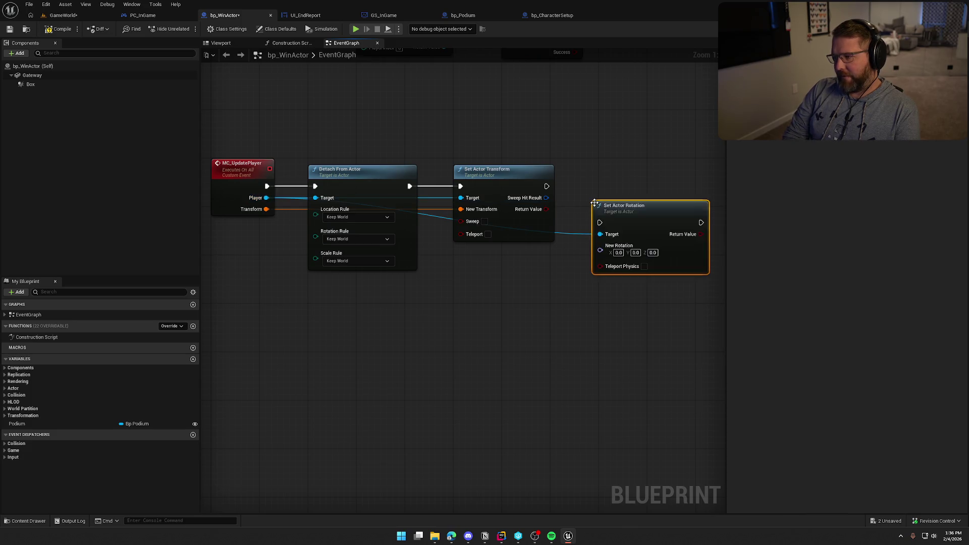
mouse_move(546, 186)
left_mouse_down()
mouse_move(595, 225)
mouse_move(639, 189)
left_mouse_up()
right_click(608, 282)
left_click(536, 298)
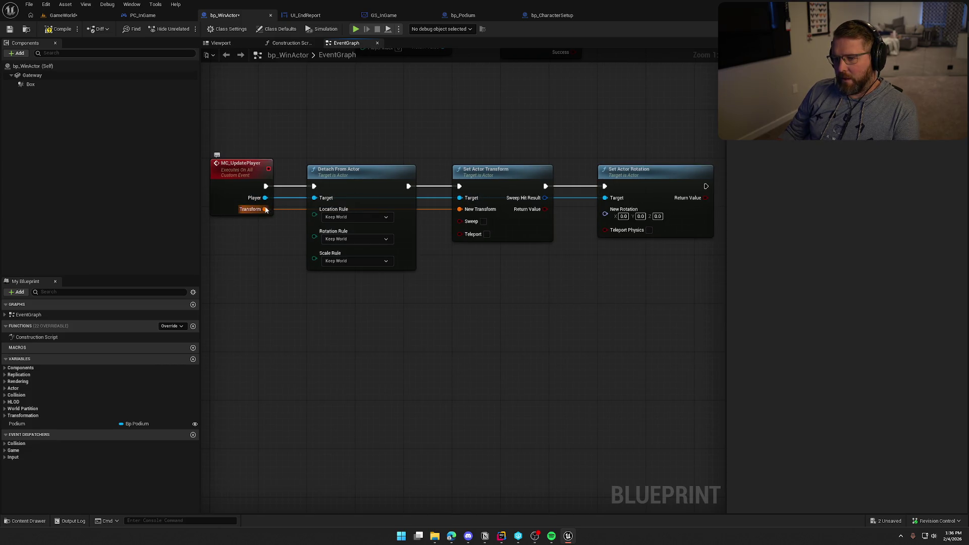
- Break the Transform input, feed its Rotation into New Rotation, and compile and save
mouse_move(265, 209)
left_mouse_down()
mouse_move(399, 259)
mouse_move(478, 273)
left_mouse_up()
type("break transform")
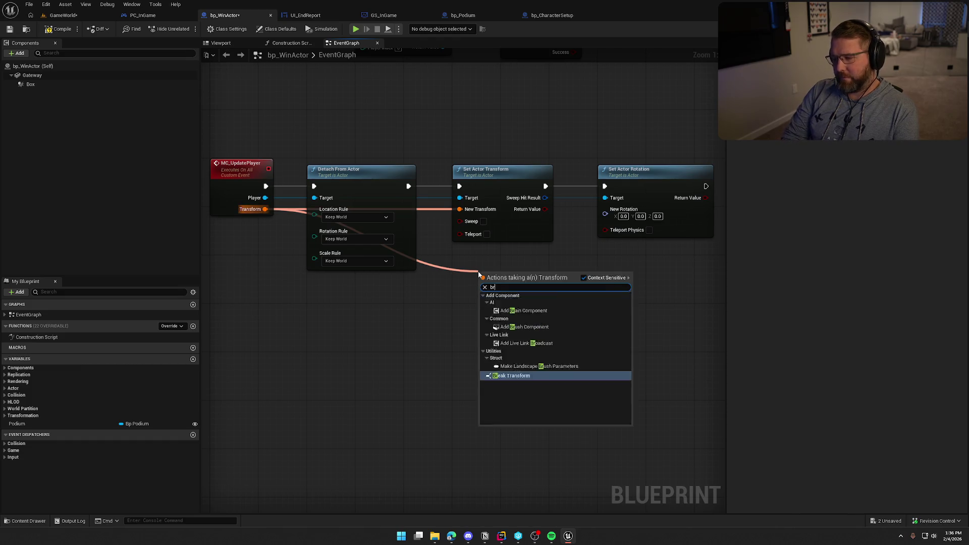
key("Return")
left_click_drag(548, 300, 605, 214)
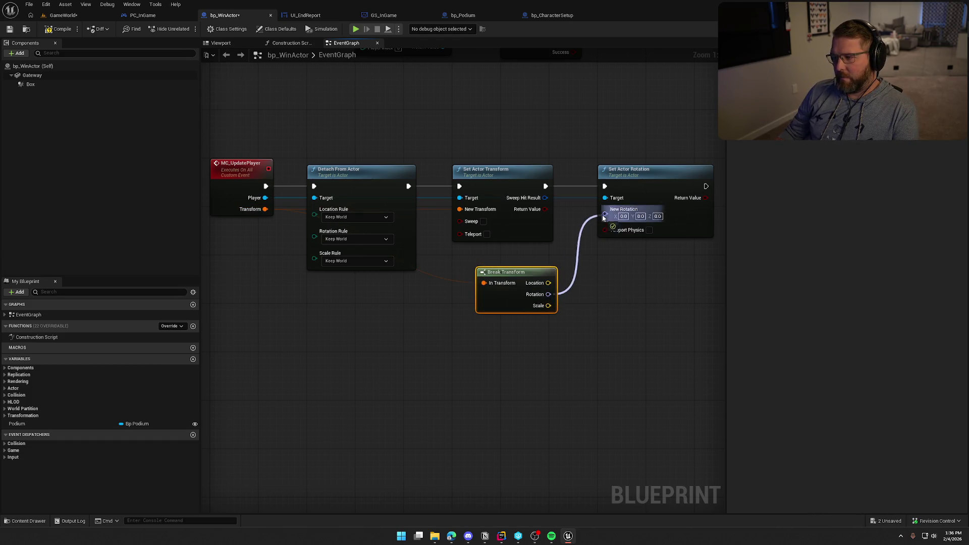
left_click_drag(535, 303, 510, 279)
left_click(550, 291)
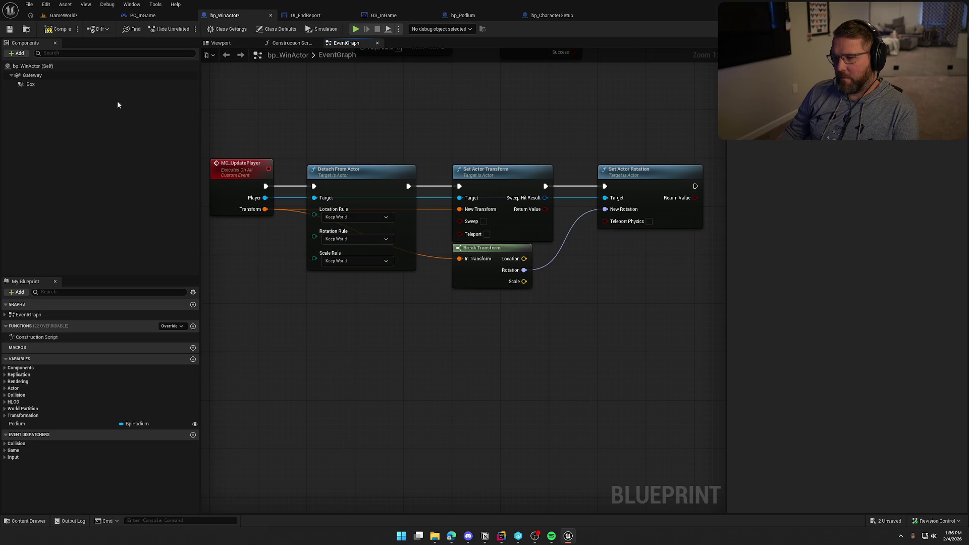
left_click(56, 29)
left_click(63, 16)
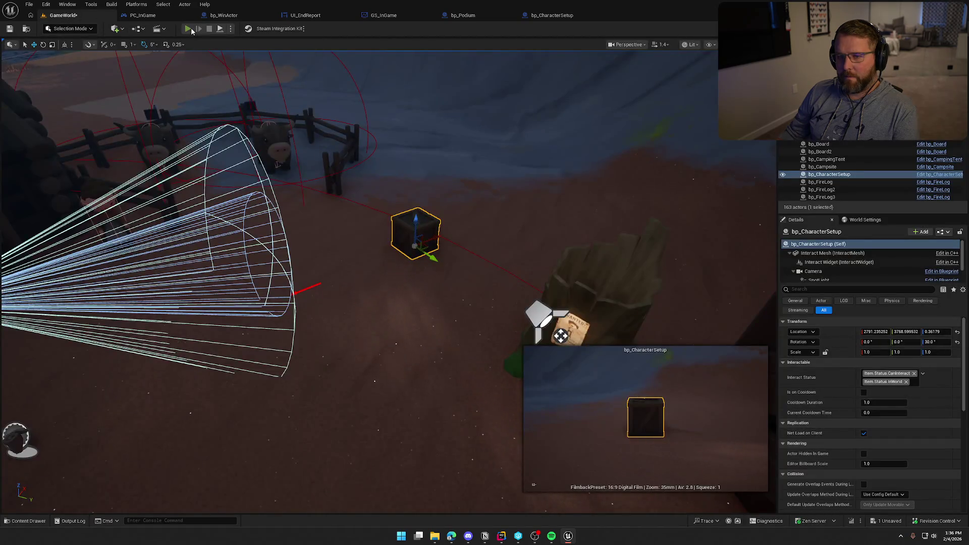
left_click(187, 28)
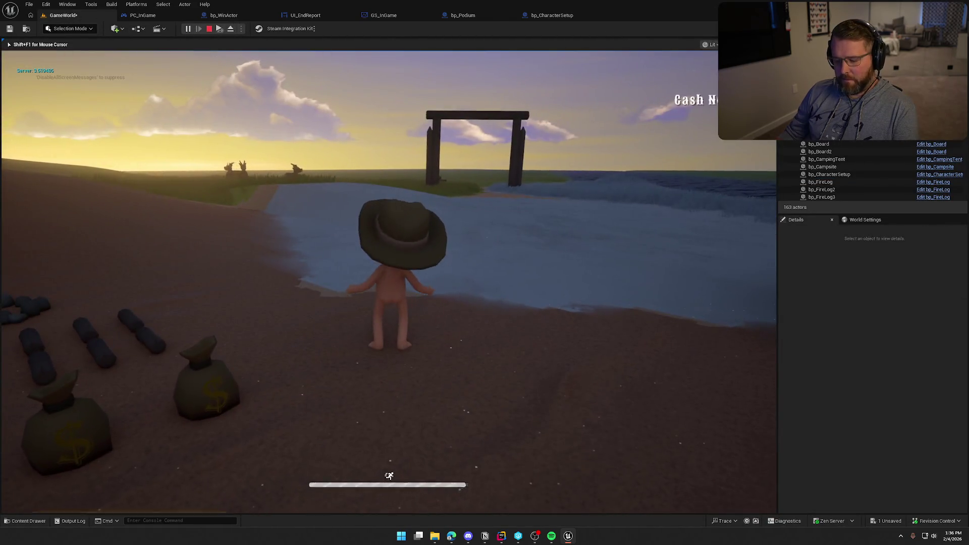
key("super")
key("super")
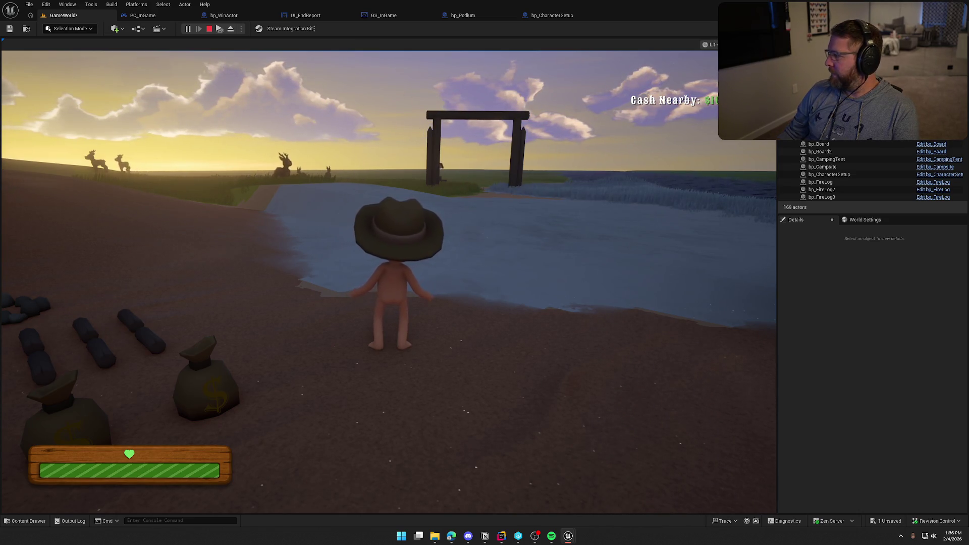
key("super")
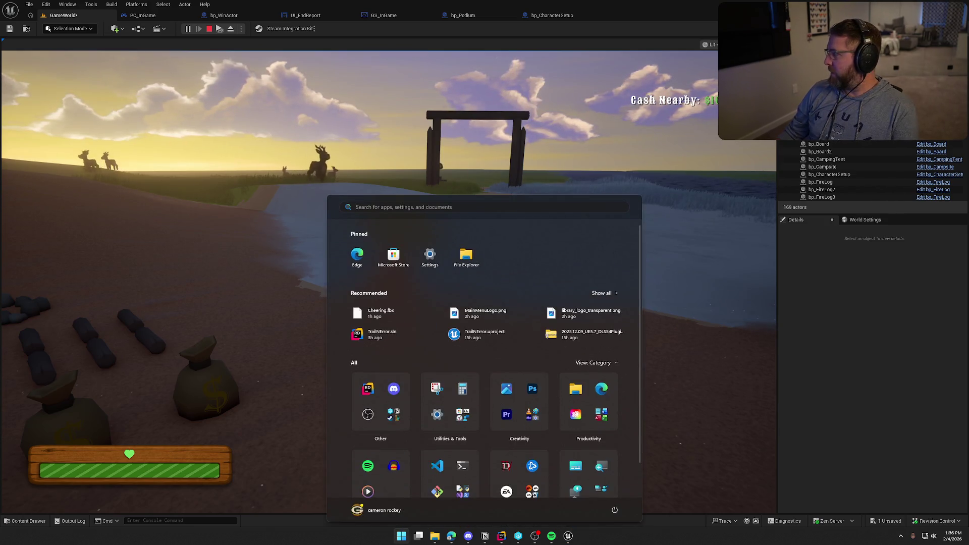
key("super")
left_click_drag(362, 64, 342, 73)
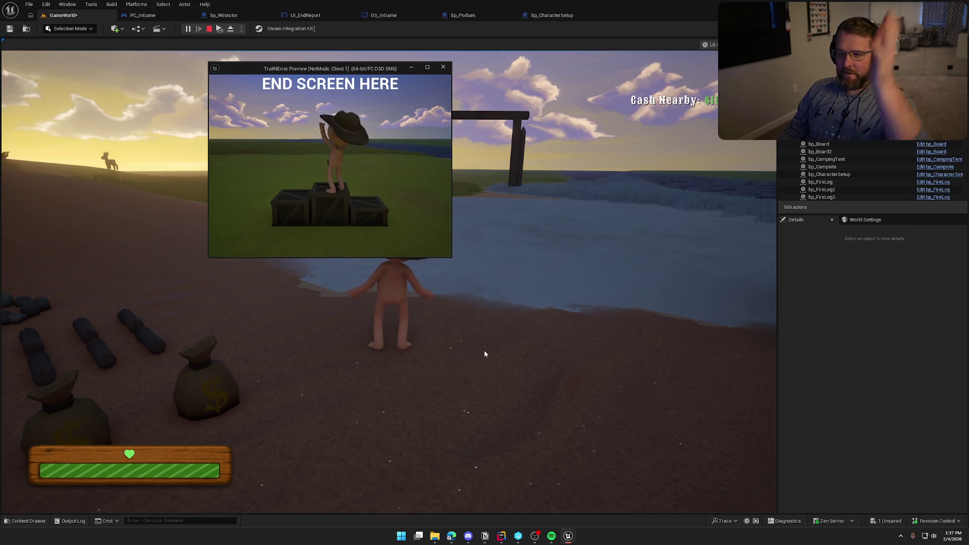
left_click_drag(332, 73, 420, 97)
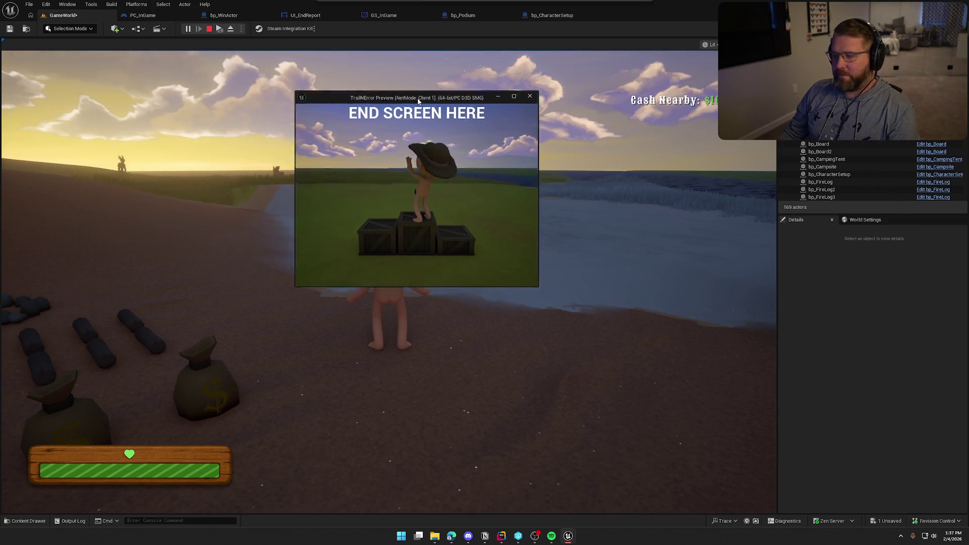
left_click(504, 302)
key("Escape")
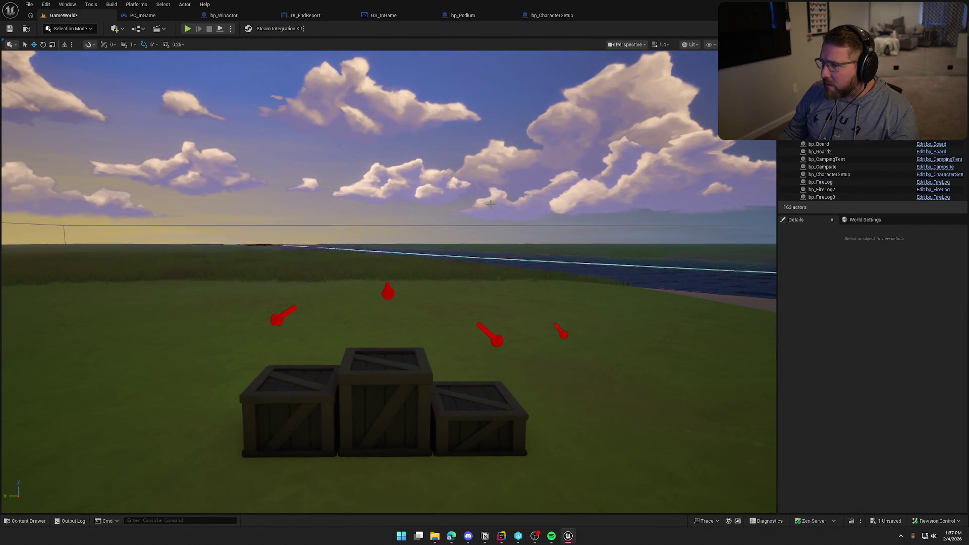
- Delete the Break Transform and Set Actor Rotation nodes so MC_UpdatePlayer ends at Set Actor Transform
left_click(467, 16)
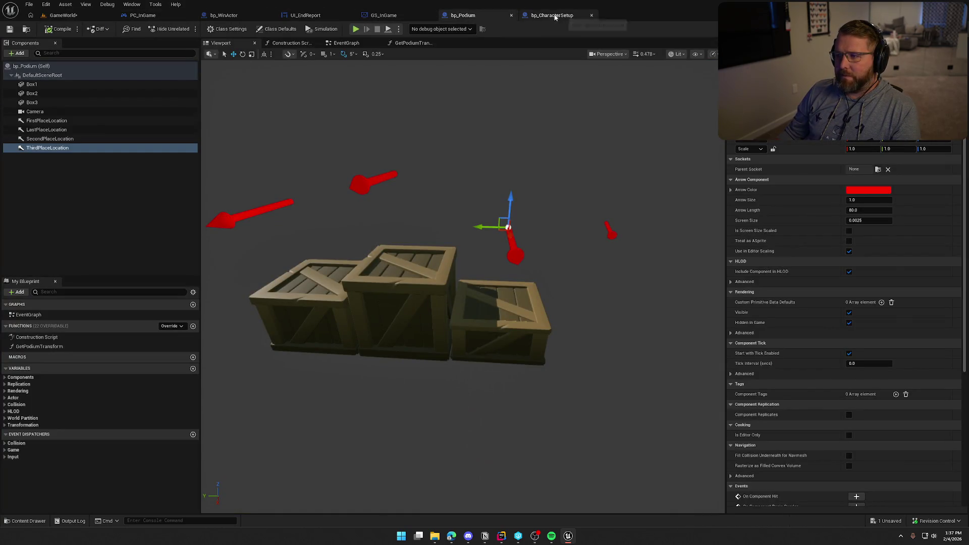
left_click(242, 16)
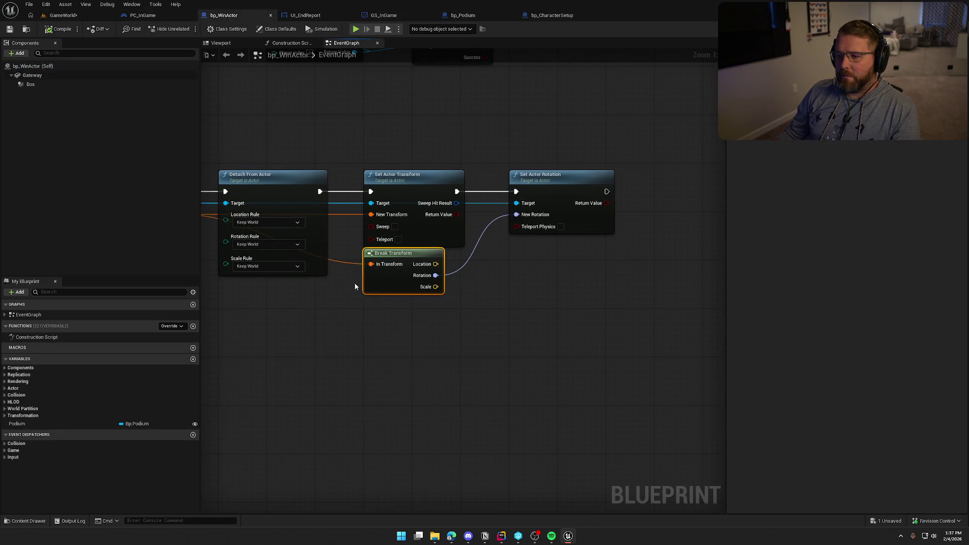
key("Delete")
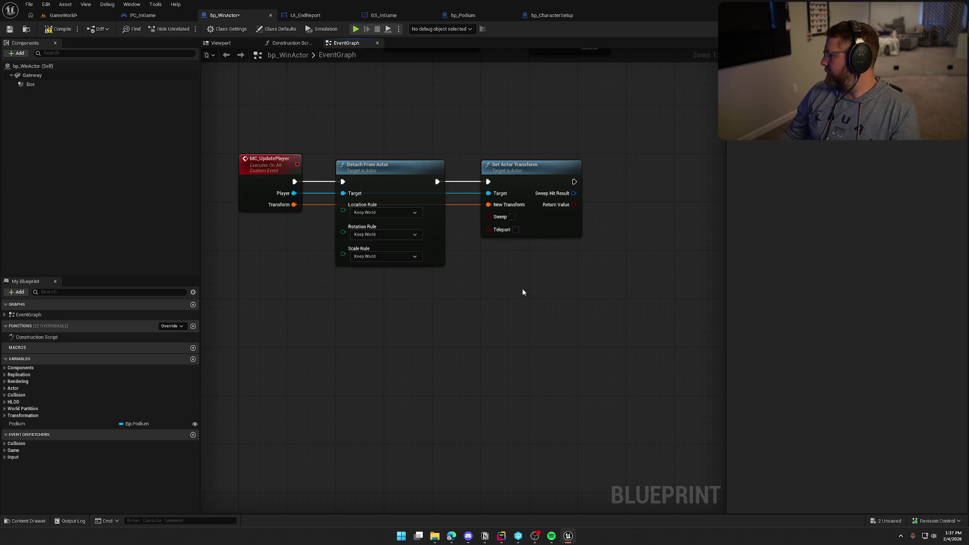
mouse_move(232, 119)
left_mouse_down()
mouse_move(623, 355)
mouse_move(621, 335)
mouse_move(617, 374)
mouse_move(210, 183)
mouse_move(327, 268)
mouse_move(318, 385)
mouse_move(335, 433)
mouse_move(514, 435)
mouse_move(271, 396)
mouse_move(409, 401)
left_mouse_up()
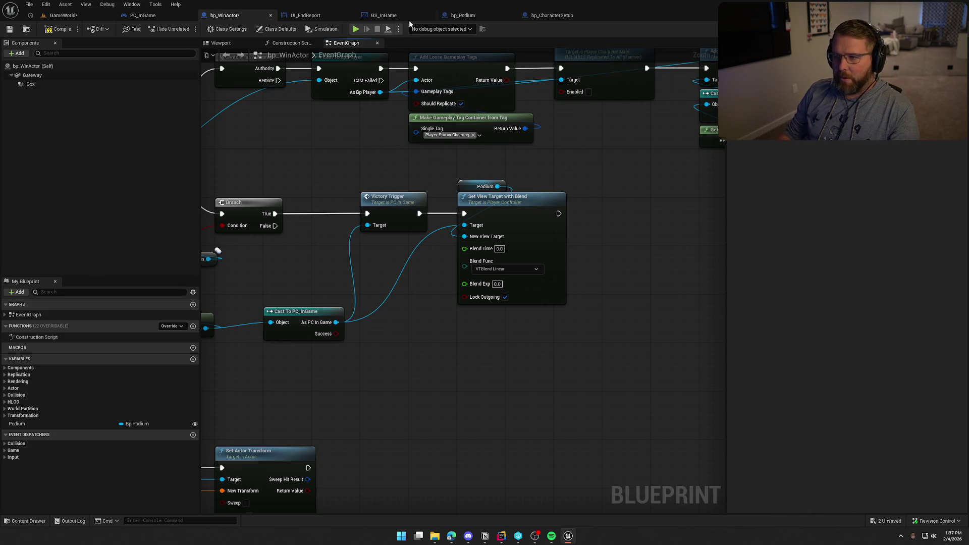
- Nudge the LastPlaceLocation arrow slightly left in bp_Podium's Viewport, then view GetPodiumTransform
left_click(463, 15)
mouse_move(415, 214)
left_mouse_down()
mouse_move(389, 209)
mouse_move(414, 213)
left_mouse_up()
left_click(46, 130)
left_click_drag(454, 353, 399, 341)
left_click_drag(601, 283, 601, 265)
left_click(646, 268)
key("f")
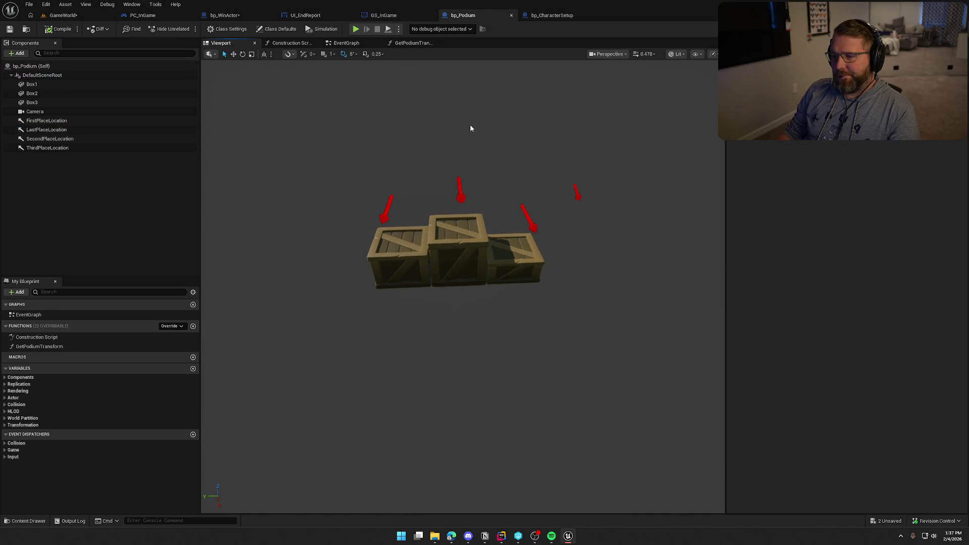
left_click(579, 193)
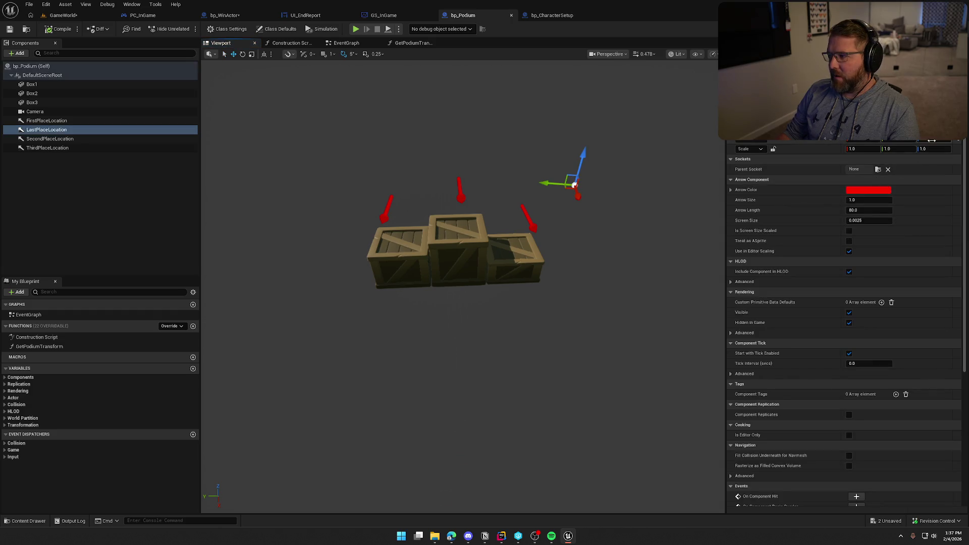
left_click(10, 28)
left_click_drag(570, 197, 560, 200)
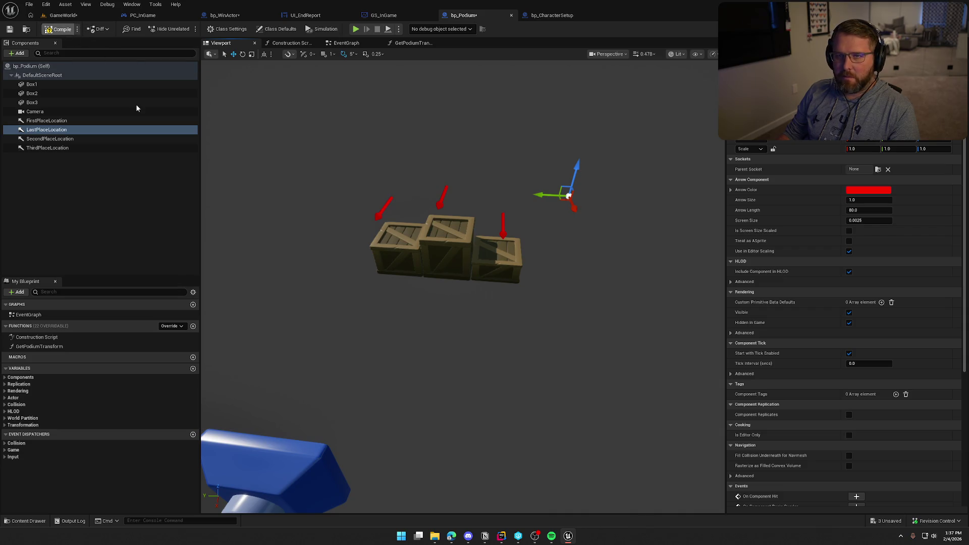
mouse_move(396, 141)
left_mouse_down()
mouse_move(383, 143)
mouse_move(414, 141)
left_mouse_up()
left_click(413, 43)
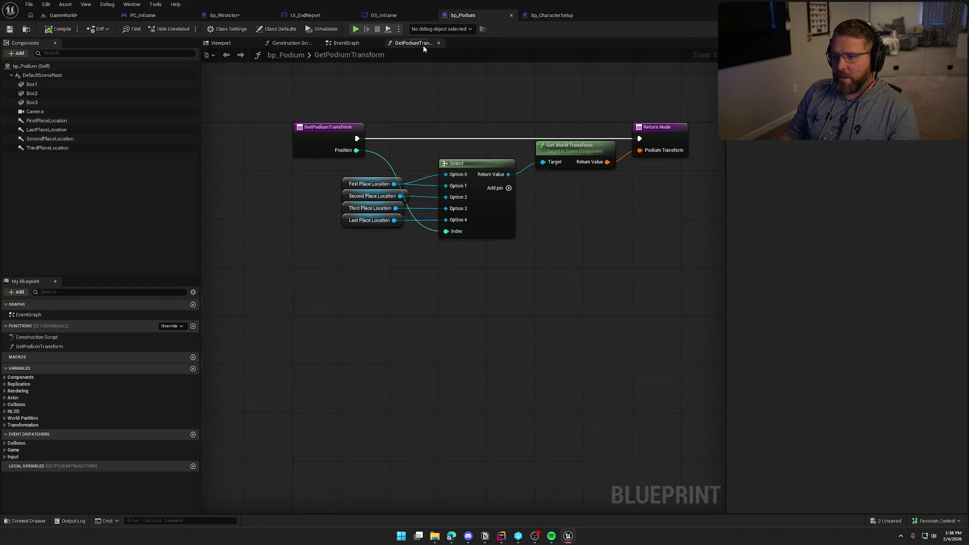
- Add Set Actor Rotation on Player Character Main, running after Set View Target with Blend
left_click(225, 15)
mouse_move(526, 278)
left_mouse_down()
mouse_move(414, 259)
mouse_move(695, 234)
left_mouse_up()
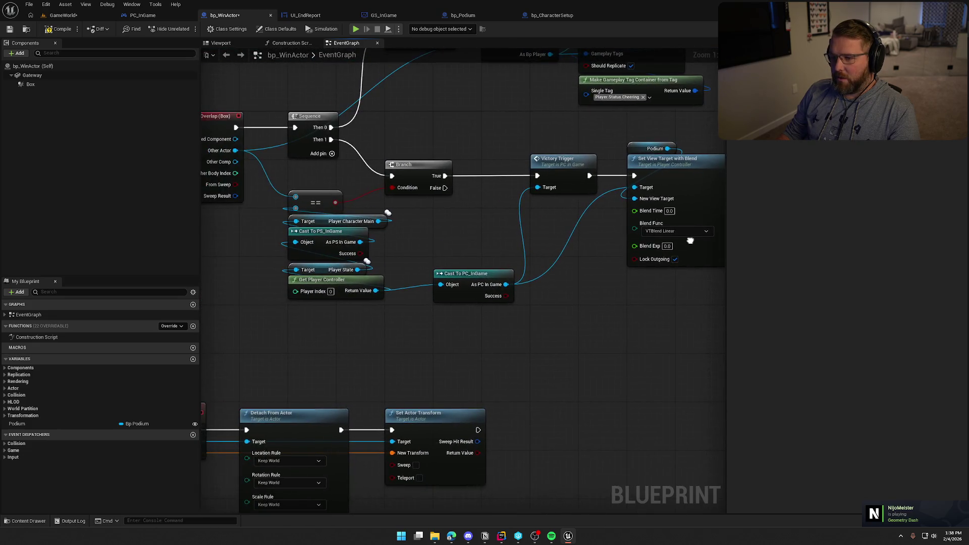
mouse_move(423, 235)
left_mouse_down()
mouse_move(370, 241)
mouse_move(716, 234)
mouse_move(603, 241)
mouse_move(593, 225)
left_mouse_up()
type("set rotation")
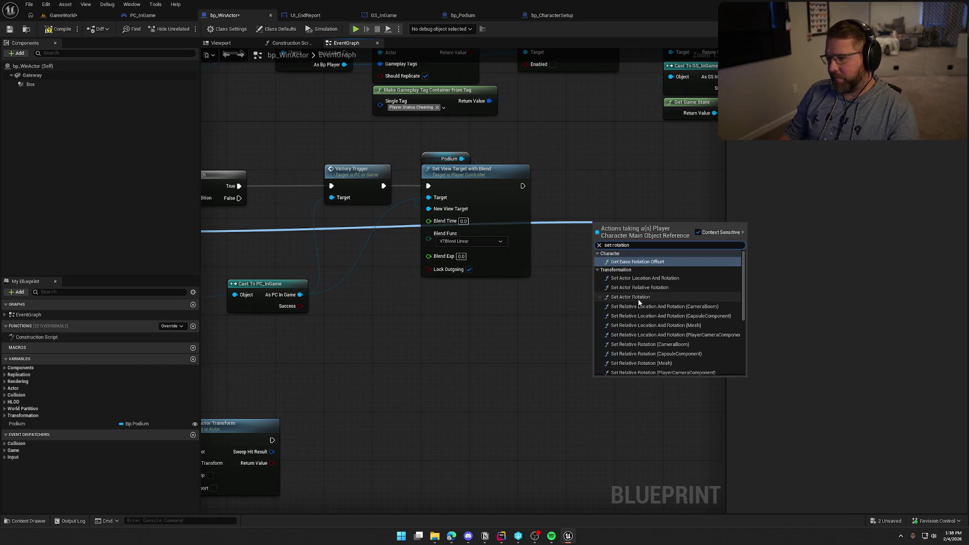
left_click(636, 297)
left_click_drag(552, 208, 523, 186)
left_click_drag(656, 237, 632, 182)
- Feed the Podium's First Place Location world rotation into New Rotation
left_click_drag(462, 158, 545, 148)
type("get world l")
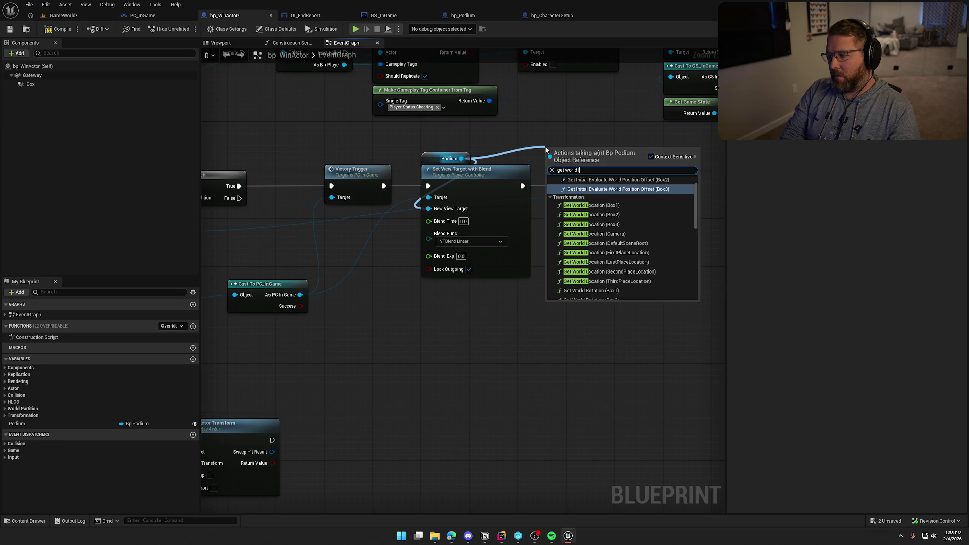
key("BackSpace")
type("roat")
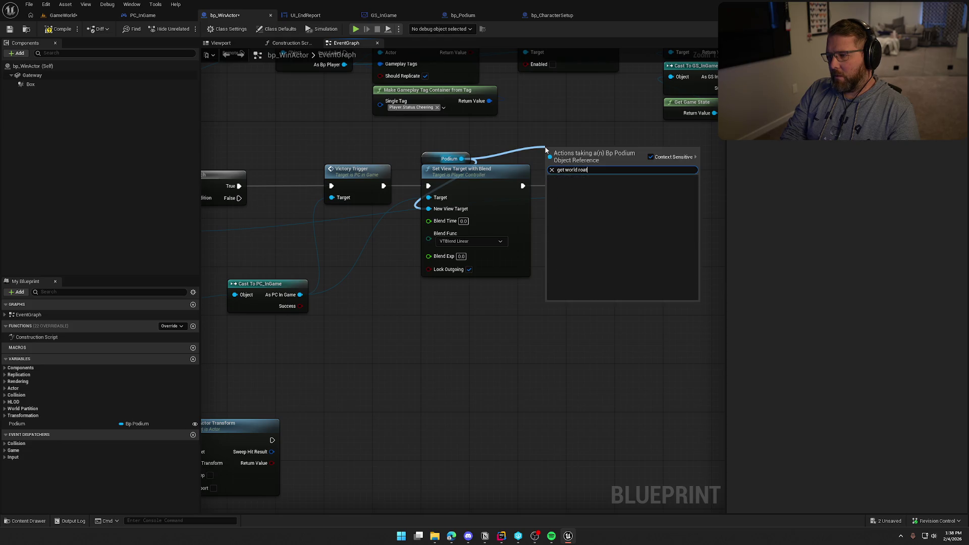
key("BackSpace")
key("BackSpace")
type("tation")
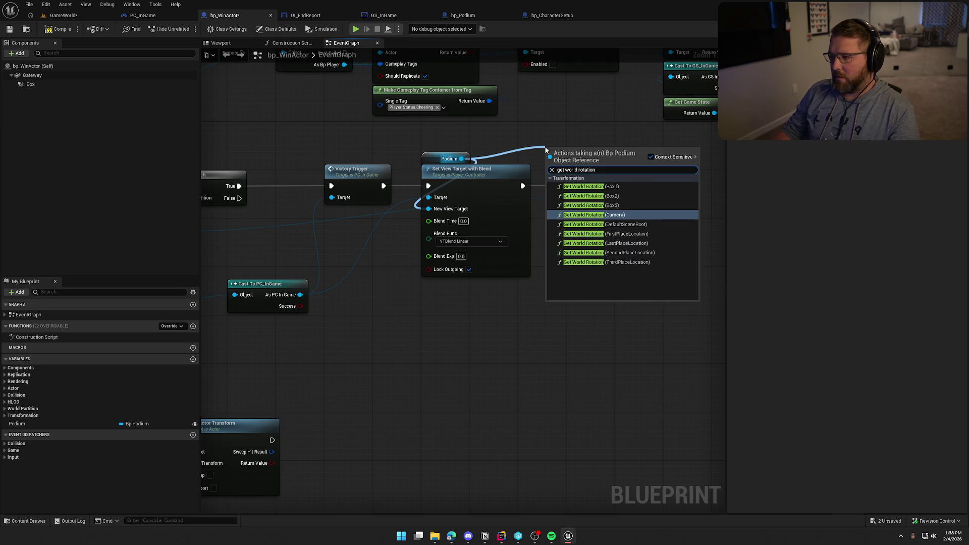
left_click(624, 234)
mouse_move(574, 161)
left_mouse_down()
mouse_move(610, 260)
mouse_move(549, 315)
mouse_move(592, 273)
mouse_move(632, 275)
mouse_move(573, 209)
left_mouse_up()
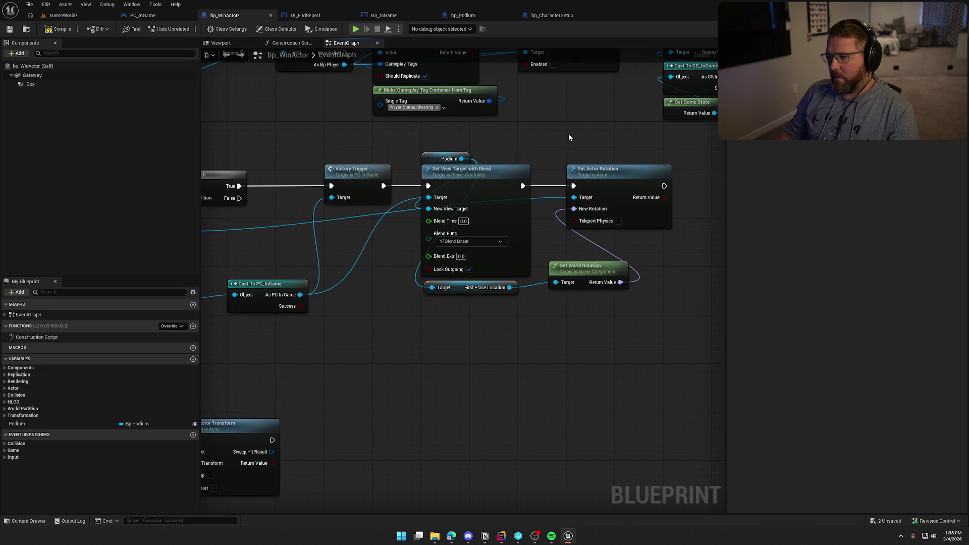
left_click(61, 18)
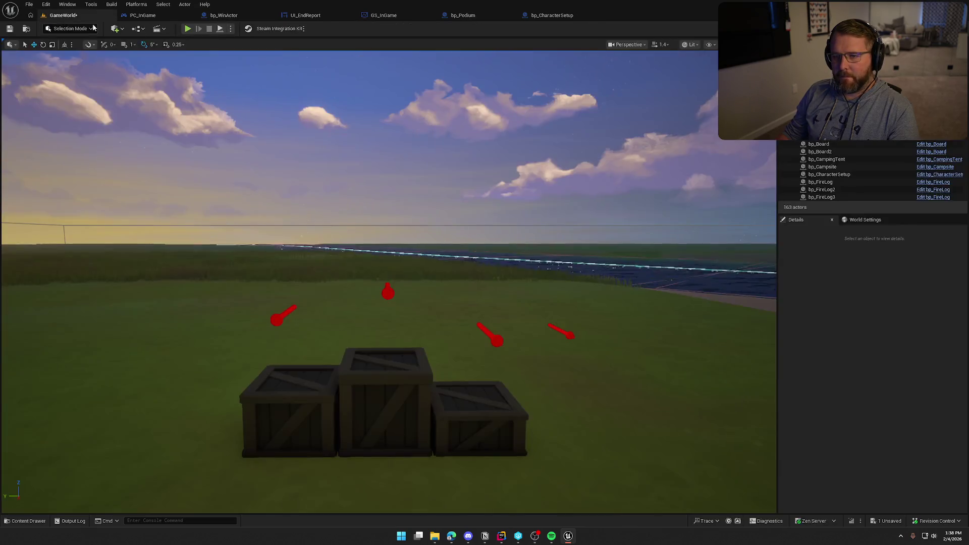
left_click(188, 28)
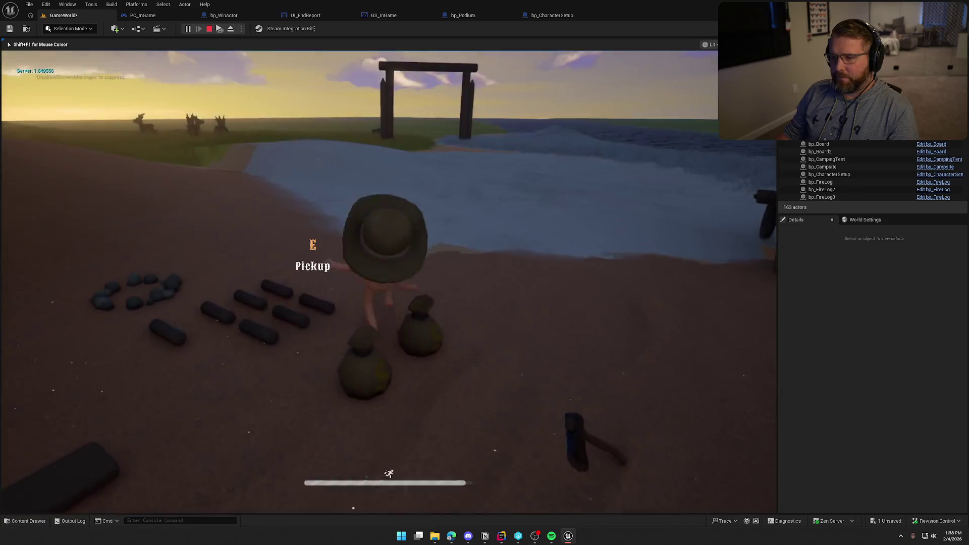
key("super")
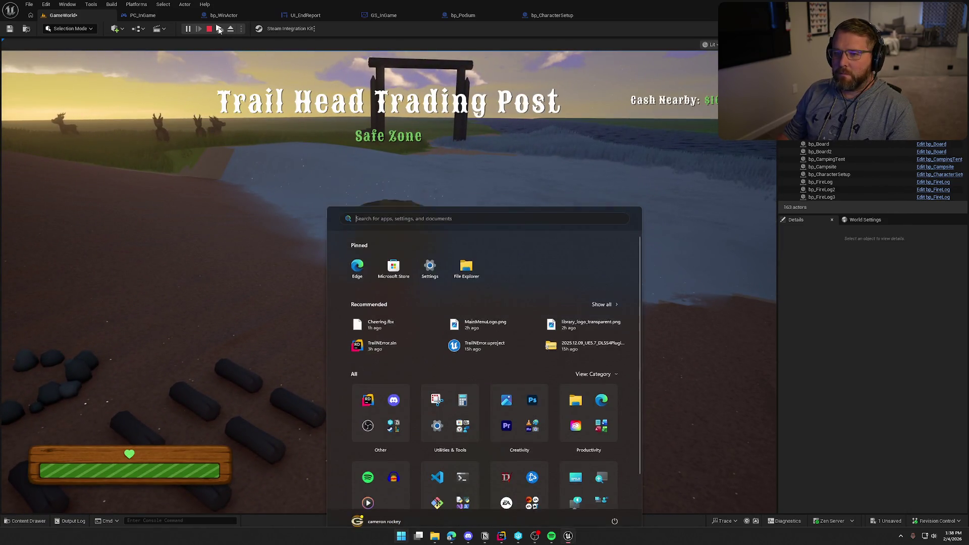
key("super")
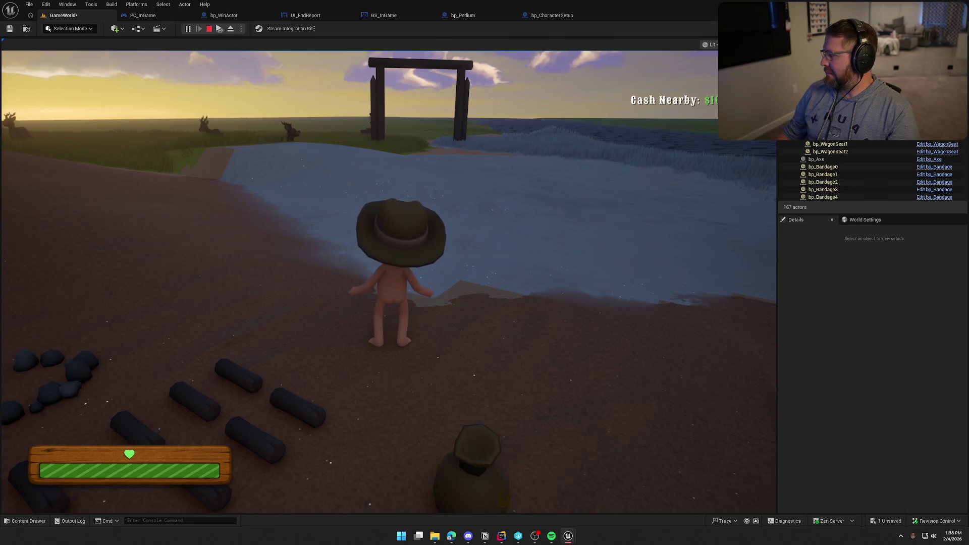
key("super")
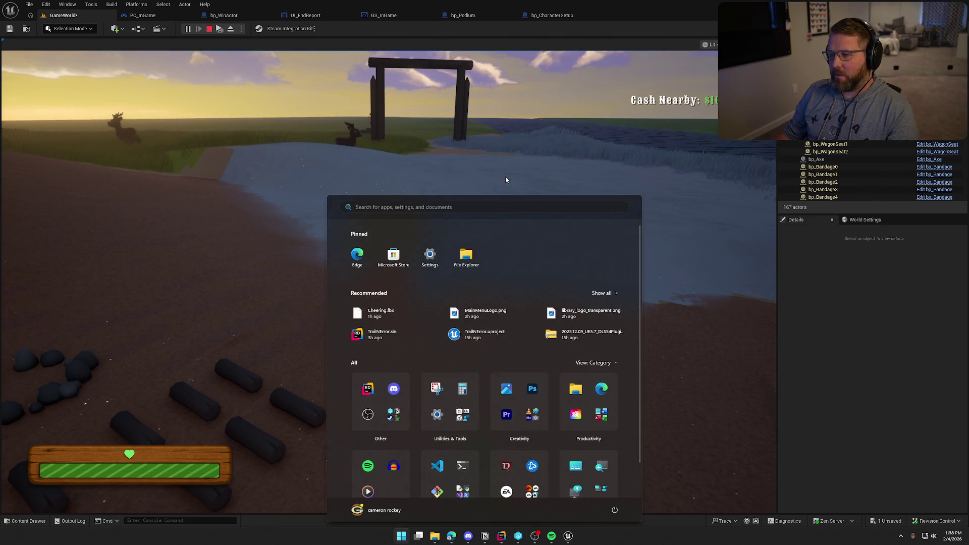
left_click(504, 177)
key("e")
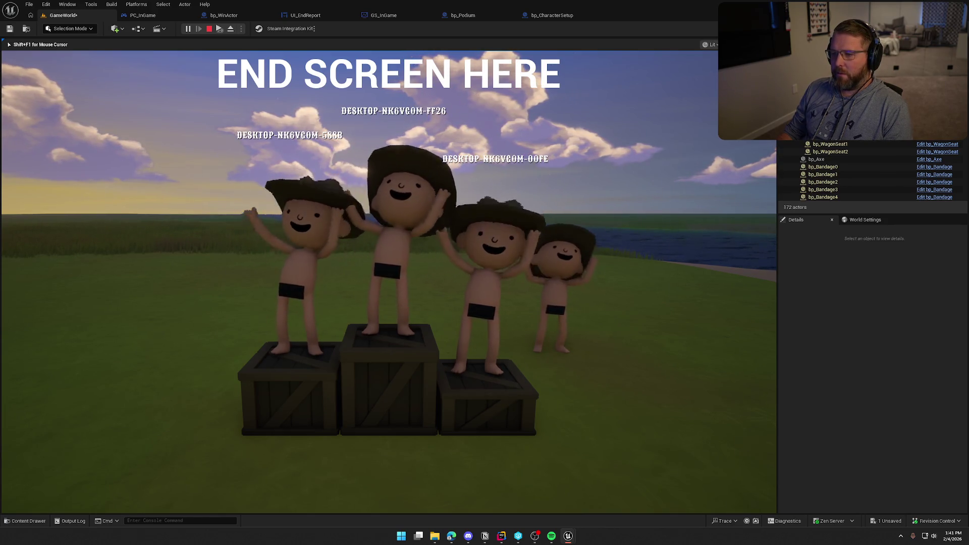
key("Escape")
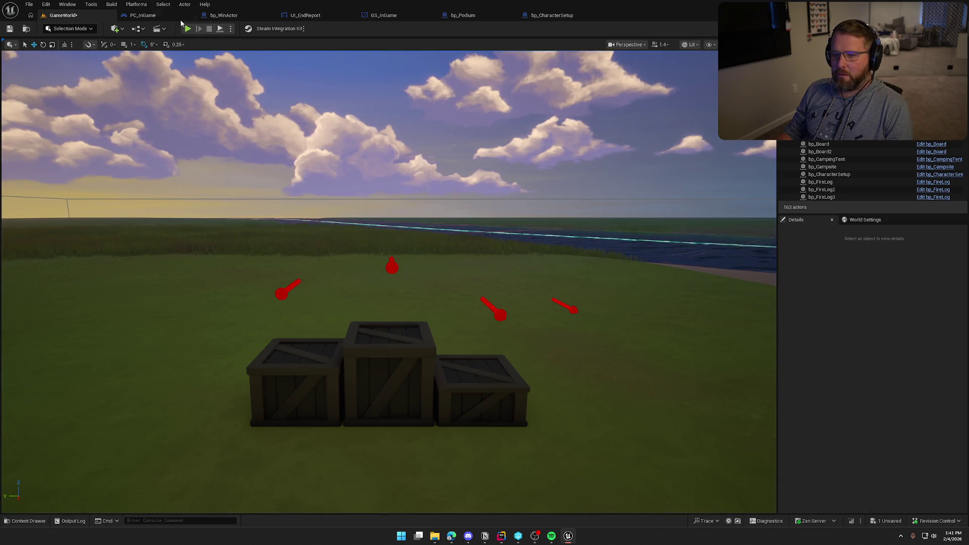
- Insert a 1.0-second Delay after the Start Camera Fade in PC_InGame
left_click(151, 15)
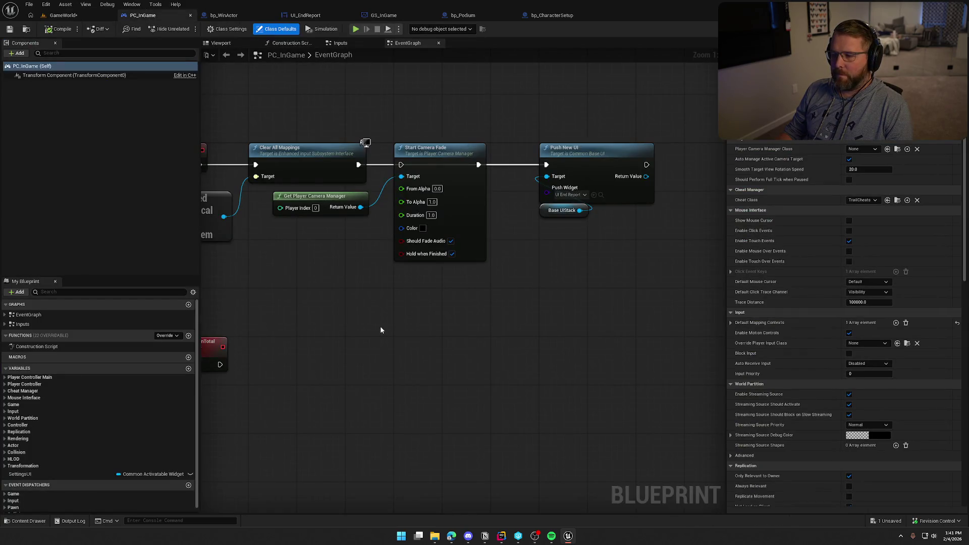
left_click(454, 253)
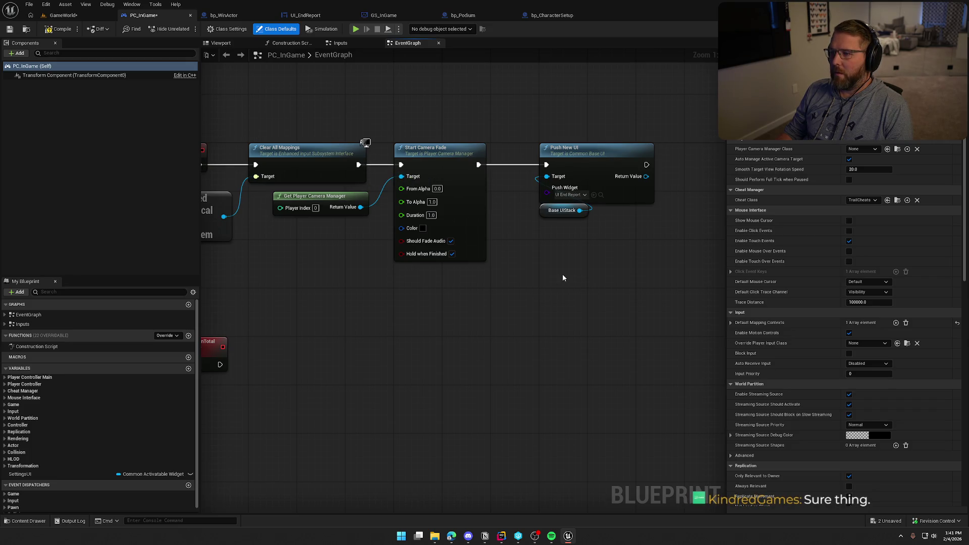
left_click_drag(591, 271, 543, 268)
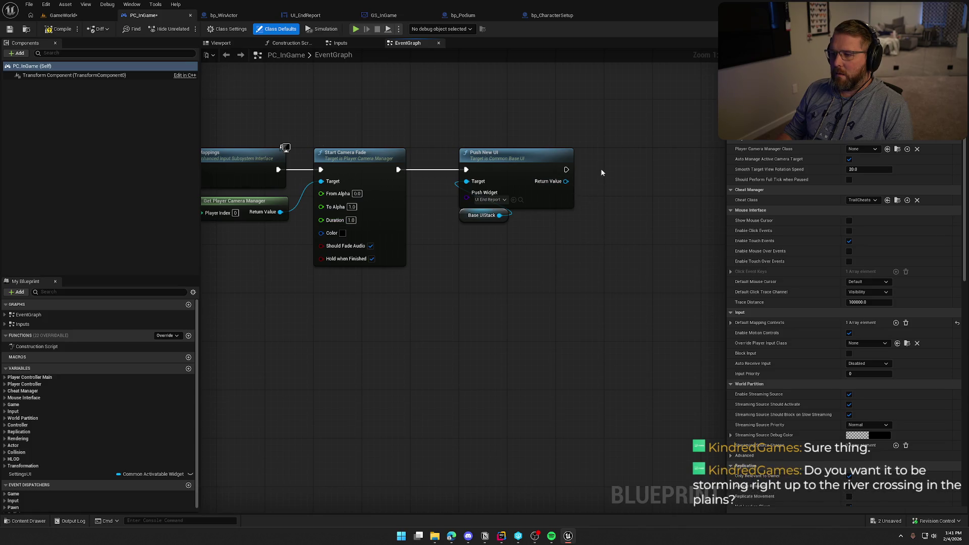
left_click_drag(484, 154, 629, 154)
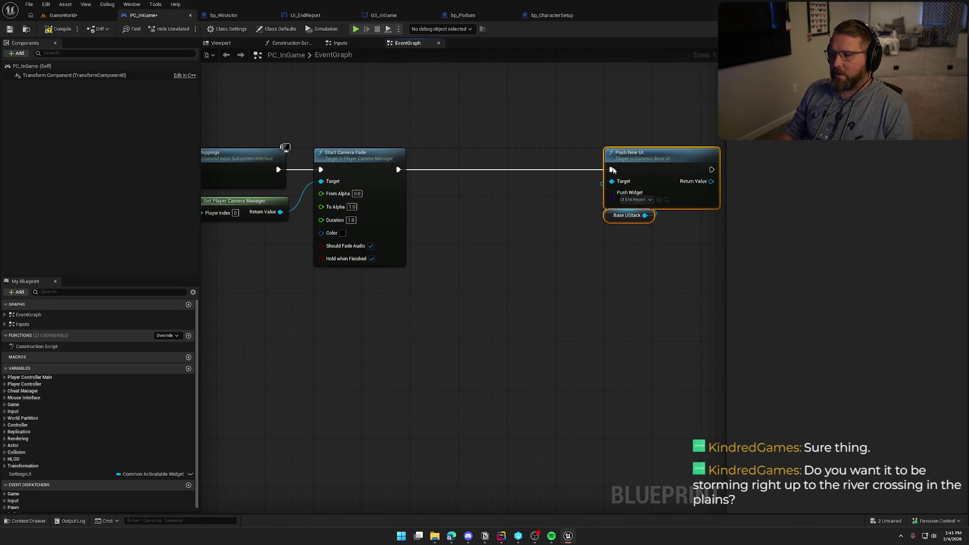
left_click(446, 165)
mouse_move(442, 175)
left_mouse_down()
mouse_move(413, 175)
mouse_move(483, 169)
left_mouse_up()
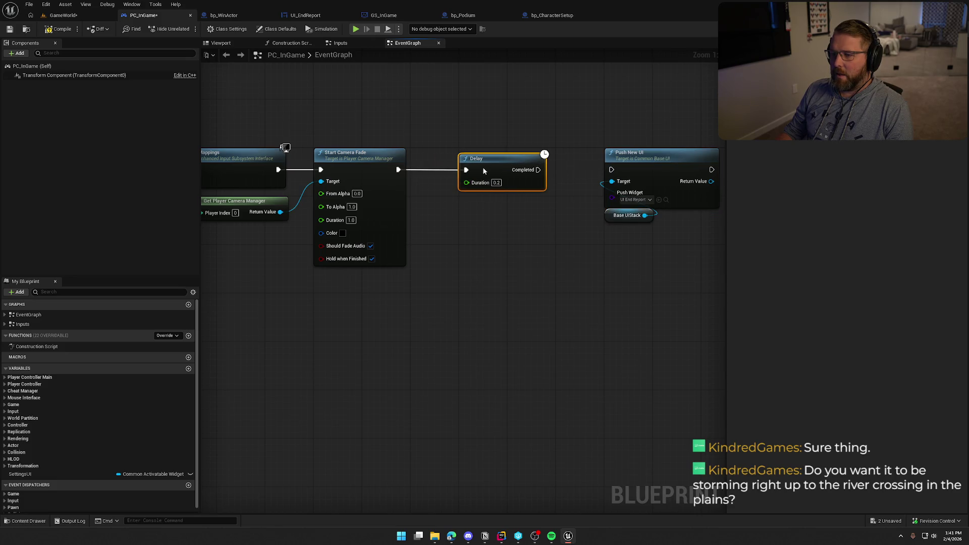
left_click(496, 182)
type("1")
left_click(509, 220)
mouse_move(509, 219)
left_mouse_down()
mouse_move(506, 260)
mouse_move(383, 256)
left_mouse_up()
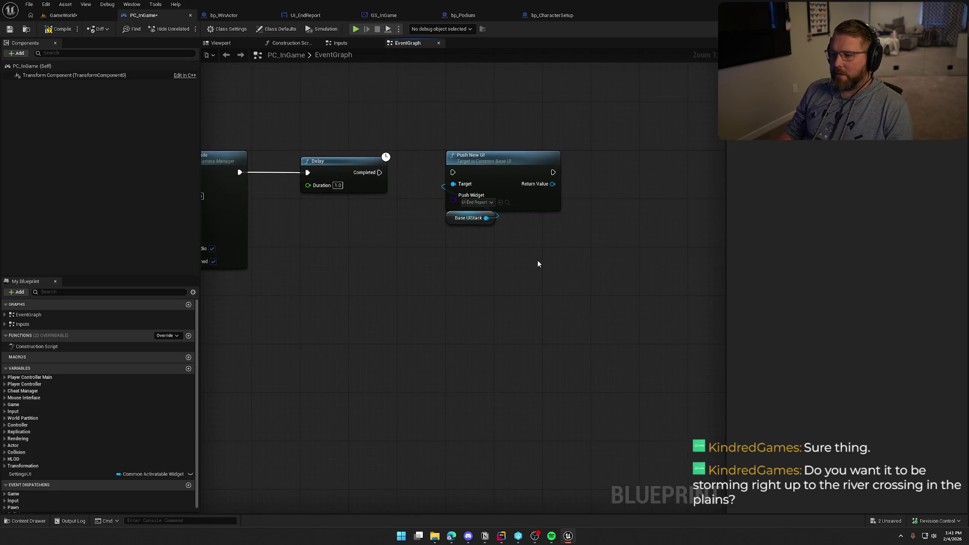
left_click_drag(513, 243, 688, 258)
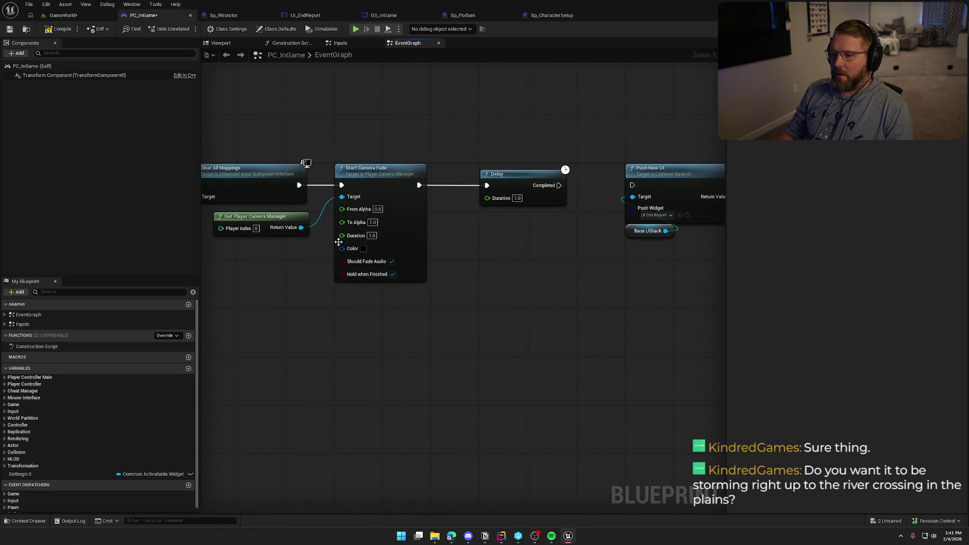
- Copy the Start Camera Fade and camera manager nodes, wiring the copy between Delay and Push New UI
mouse_move(277, 254)
left_mouse_down()
mouse_move(325, 229)
mouse_move(396, 270)
left_mouse_up()
key("ctrl+c")
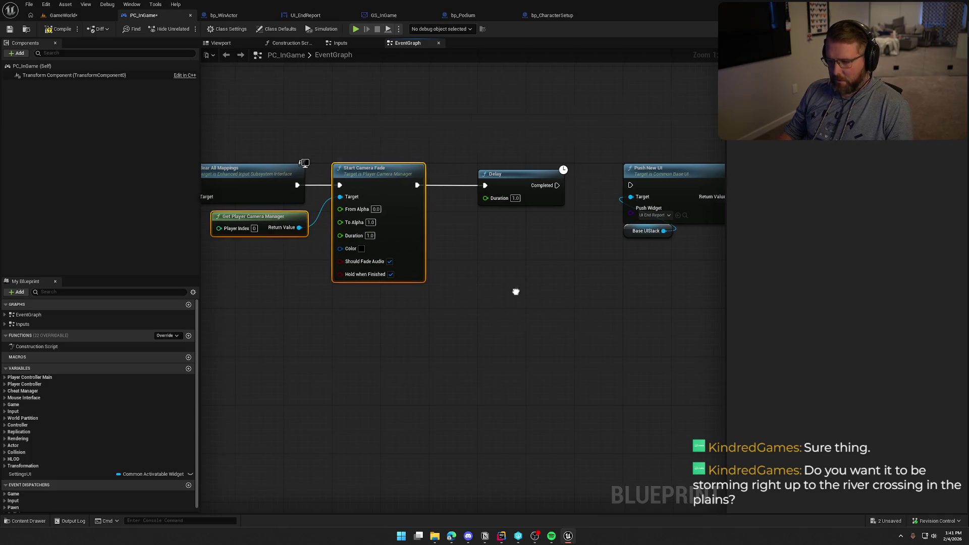
left_click_drag(514, 289, 373, 290)
key("ctrl+v")
left_click_drag(480, 155, 529, 232)
left_click_drag(552, 180, 649, 178)
left_click_drag(450, 282, 418, 185)
left_click_drag(481, 265, 474, 162)
left_click_drag(358, 321, 371, 224)
mouse_move(260, 301)
left_mouse_down()
mouse_move(451, 337)
mouse_move(610, 346)
mouse_move(510, 357)
left_mouse_up()
left_click_drag(369, 248, 529, 335)
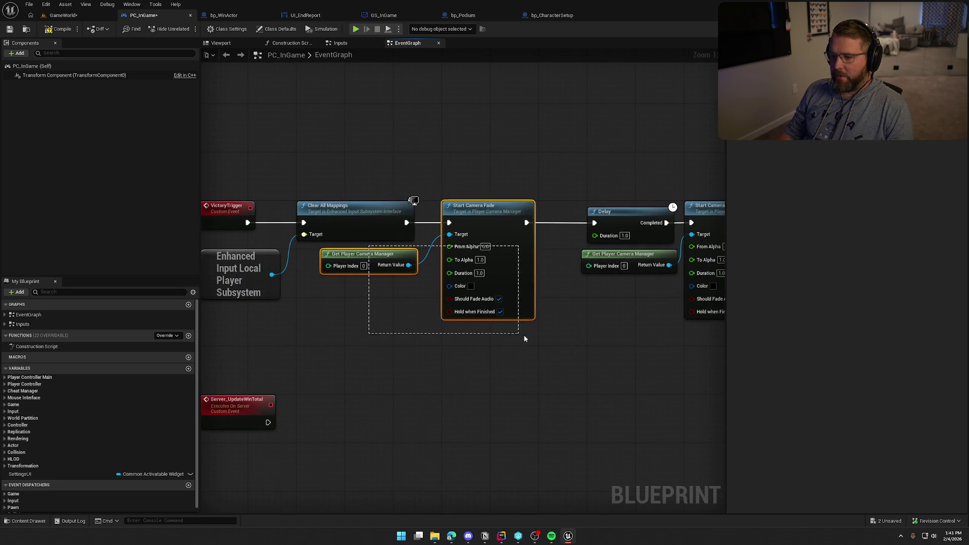
left_click_drag(580, 367, 483, 380)
left_click_drag(608, 303, 501, 303)
left_click_drag(564, 241, 634, 237)
left_click_drag(646, 333, 597, 328)
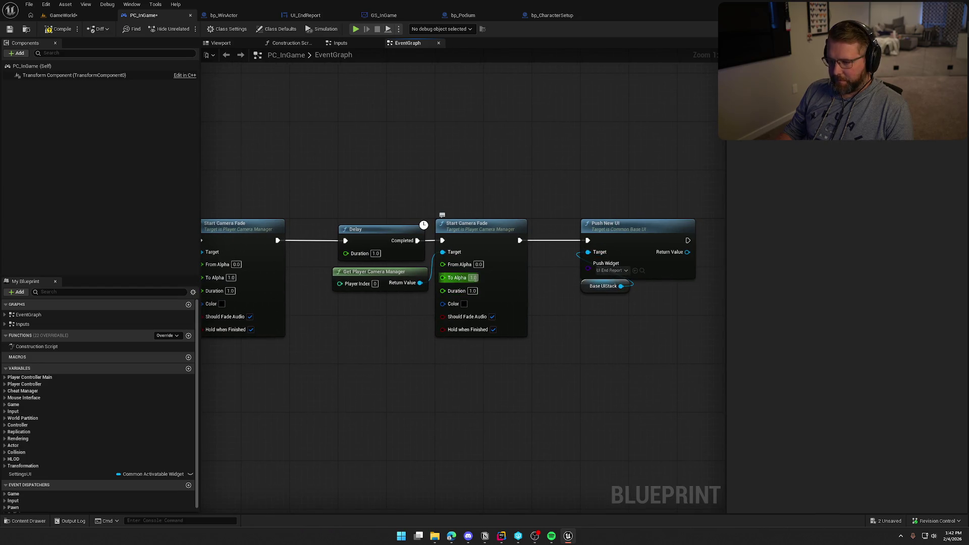
- Set the second fade to From Alpha 1 and To Alpha 0, then save PC_InGame
type("1")
key("Tab")
type("0")
key("Return")
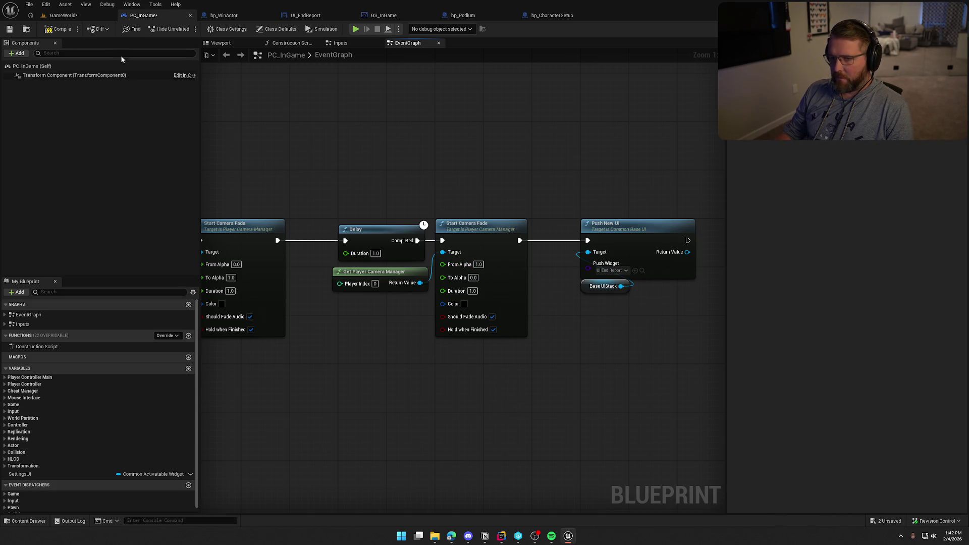
left_click_drag(370, 170, 461, 124)
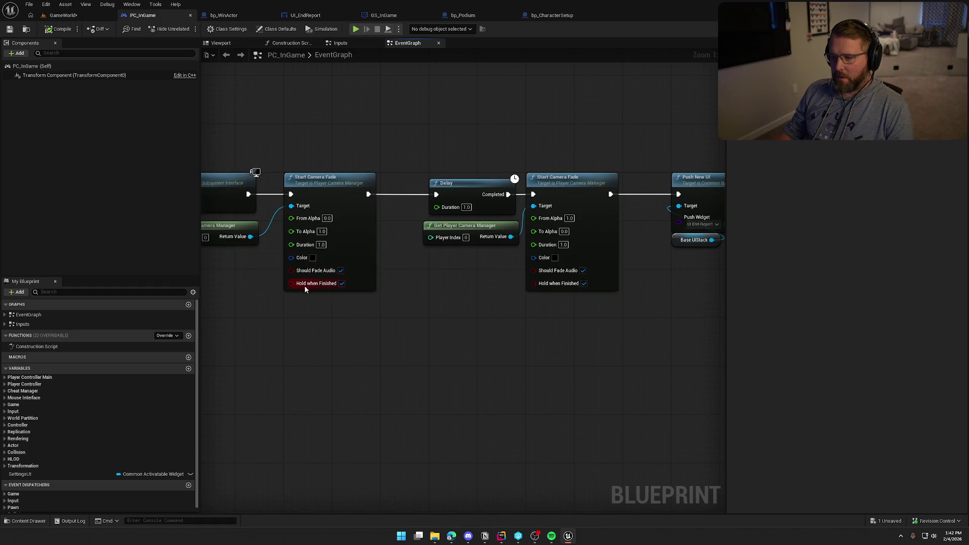
mouse_move(638, 331)
left_mouse_down()
mouse_move(519, 381)
mouse_move(541, 370)
mouse_move(493, 359)
left_mouse_up()
mouse_move(573, 328)
left_mouse_down()
mouse_move(489, 237)
mouse_move(403, 187)
mouse_move(656, 165)
left_mouse_up()
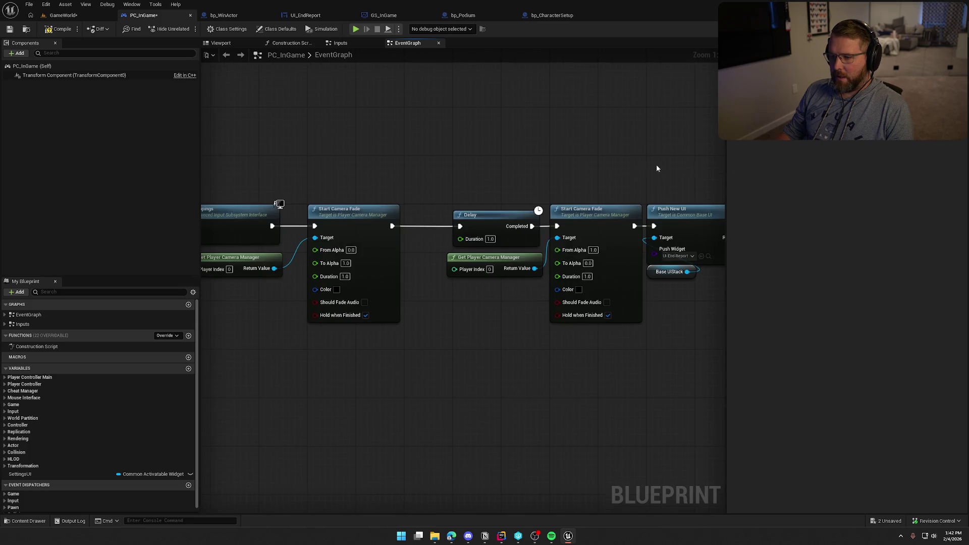
left_click_drag(437, 169, 536, 154)
key("ctrl+s")
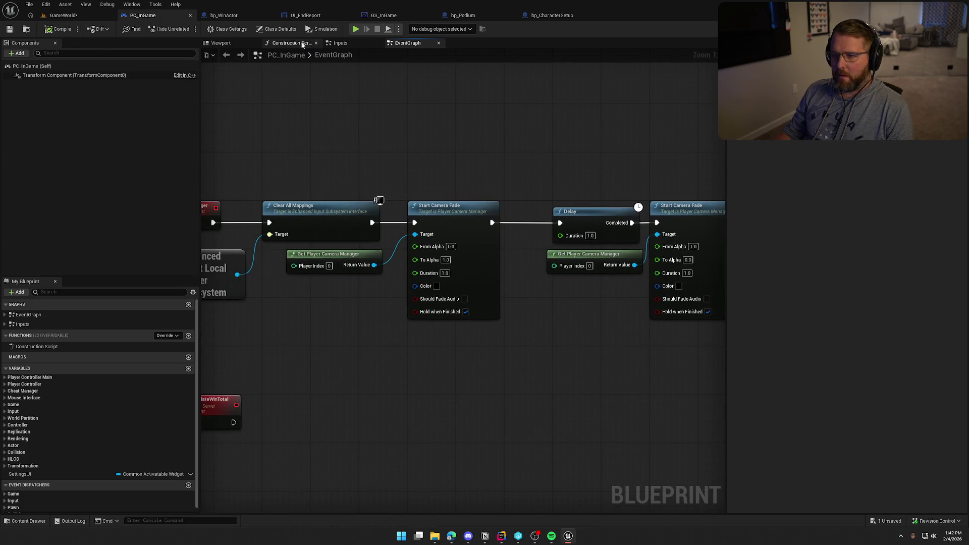
left_click(223, 15)
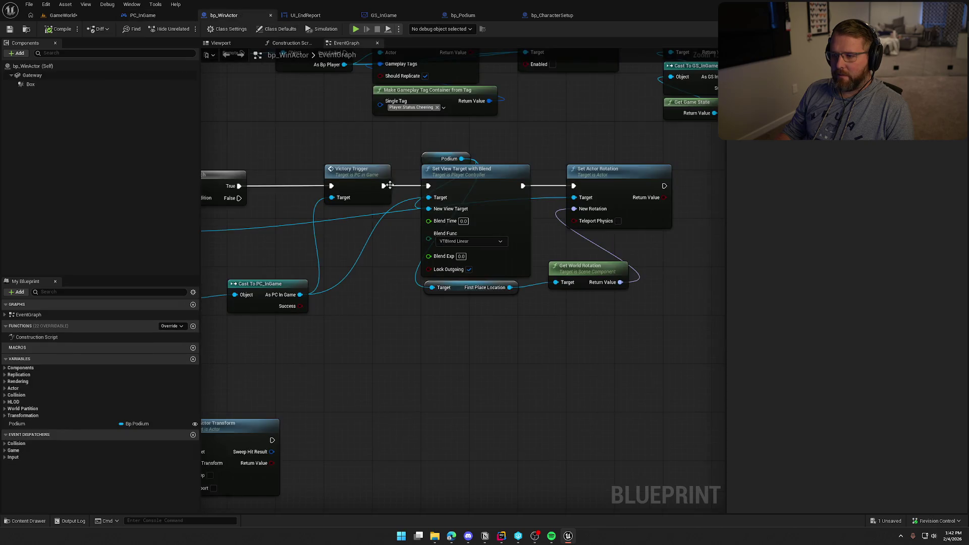
- Insert a 1.0-second Delay before the podium view change nodes
mouse_move(407, 197)
left_mouse_down()
mouse_move(614, 197)
mouse_move(293, 210)
mouse_move(426, 184)
mouse_move(587, 182)
mouse_move(439, 184)
mouse_move(488, 191)
mouse_move(387, 170)
left_mouse_up()
scroll(586, 194, "down", 1)
scroll(337, 196, "down", 1)
scroll(489, 177, "up", 1)
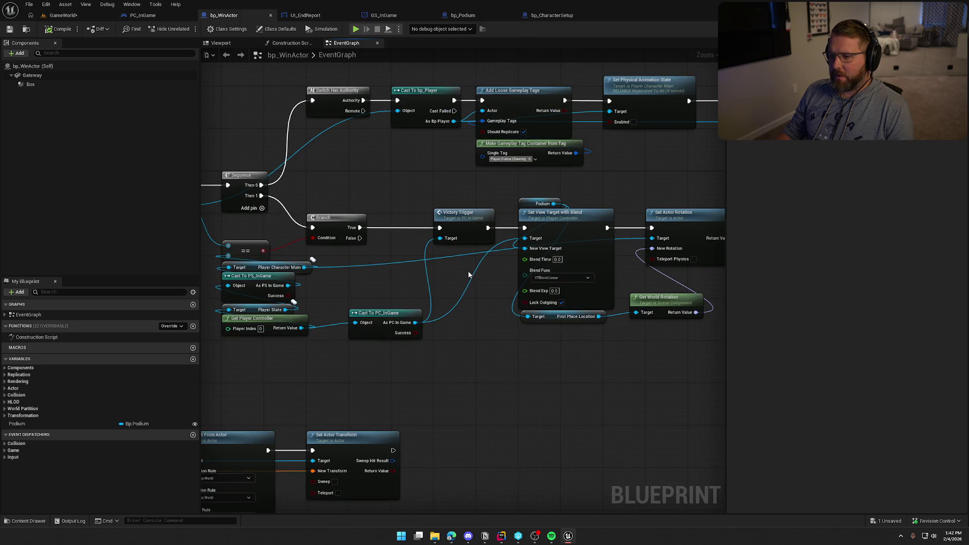
left_click_drag(468, 274, 391, 273)
left_click_drag(431, 206, 640, 363)
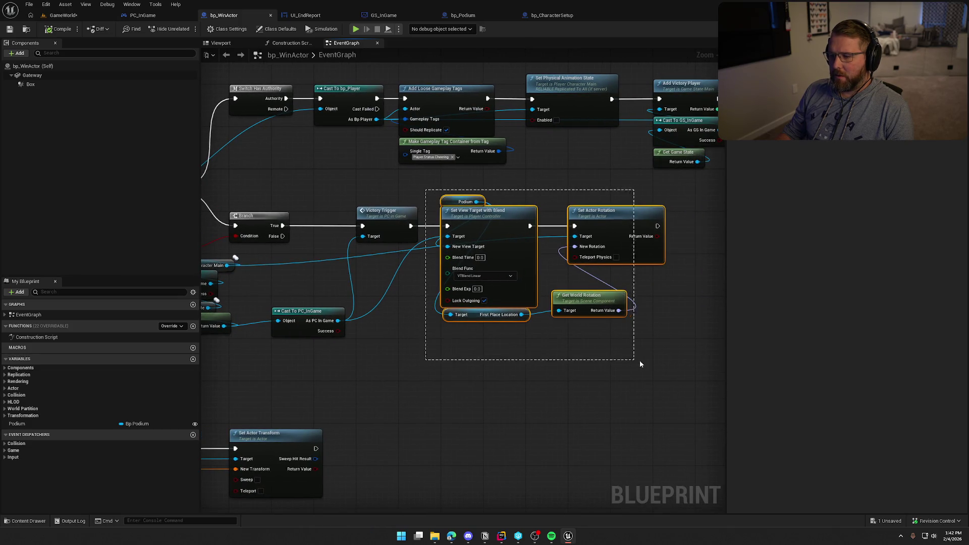
left_click_drag(496, 222, 584, 227)
left_click(443, 213)
type("1")
left_click(508, 239)
scroll(386, 213, "down", 3)
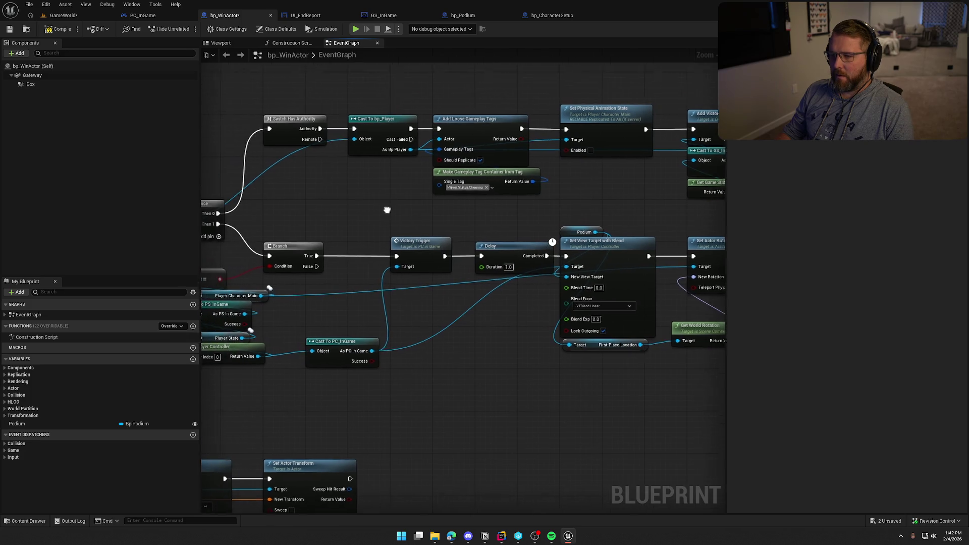
- Add a 1.0-second Delay between Switch Has Authority and Cast To bp_Player, then save
mouse_move(377, 103)
left_mouse_down()
mouse_move(730, 211)
mouse_move(708, 214)
left_mouse_up()
scroll(471, 167, "up", 3)
left_click_drag(472, 166, 563, 168)
left_click(442, 181)
key("ctrl+v")
left_click_drag(391, 168, 432, 168)
type("1")
key("Return")
left_click_drag(503, 169, 528, 169)
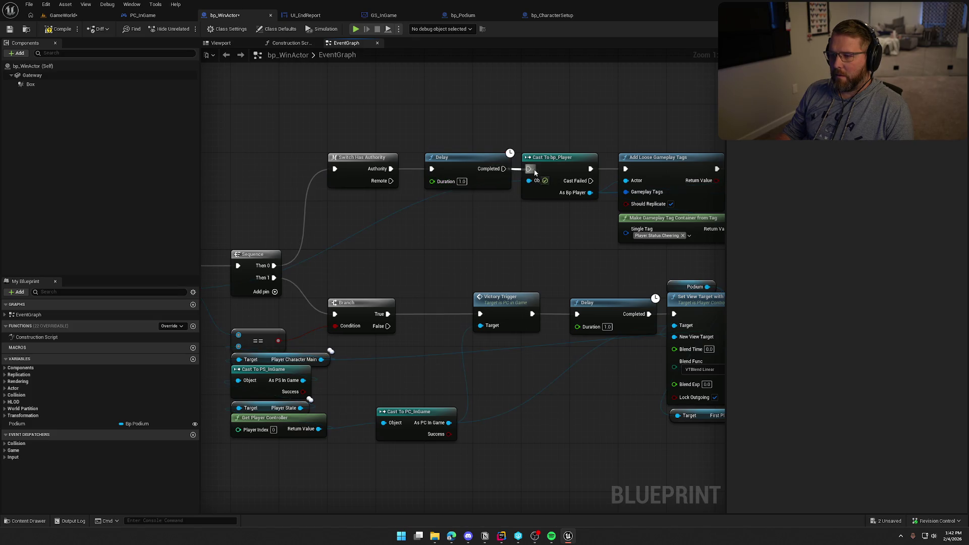
left_click(59, 28)
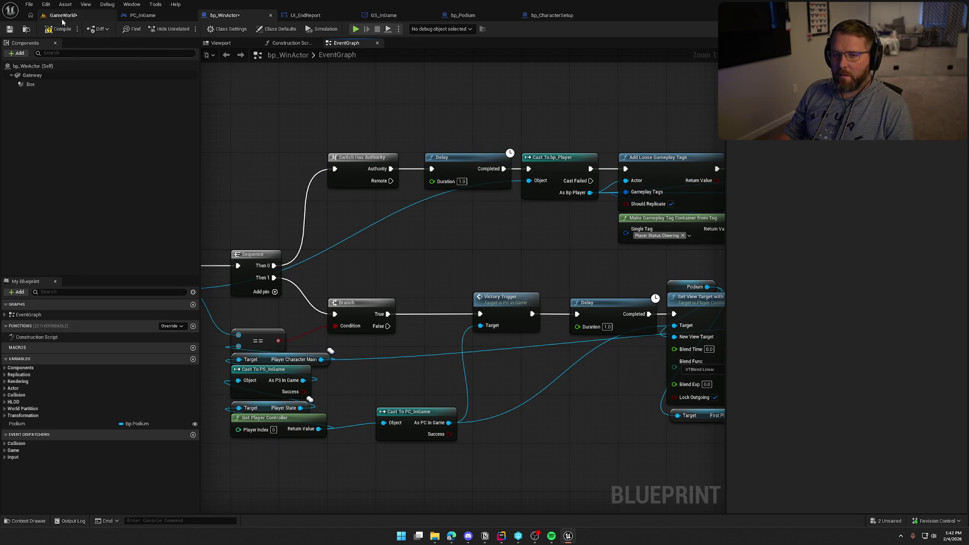
left_click(64, 15)
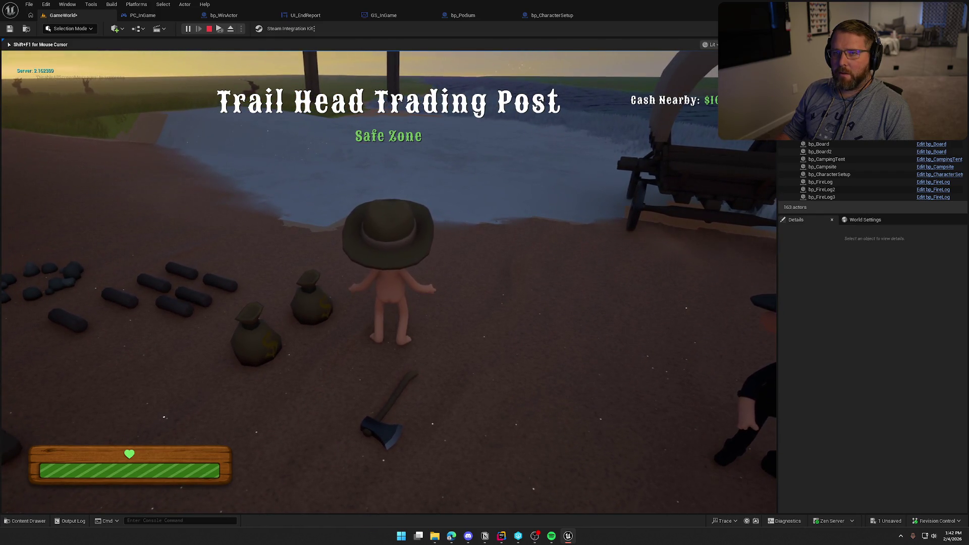
- Run the character forward until the END SCREEN HERE podium view appears, then stop play
key("w")
key("shift")
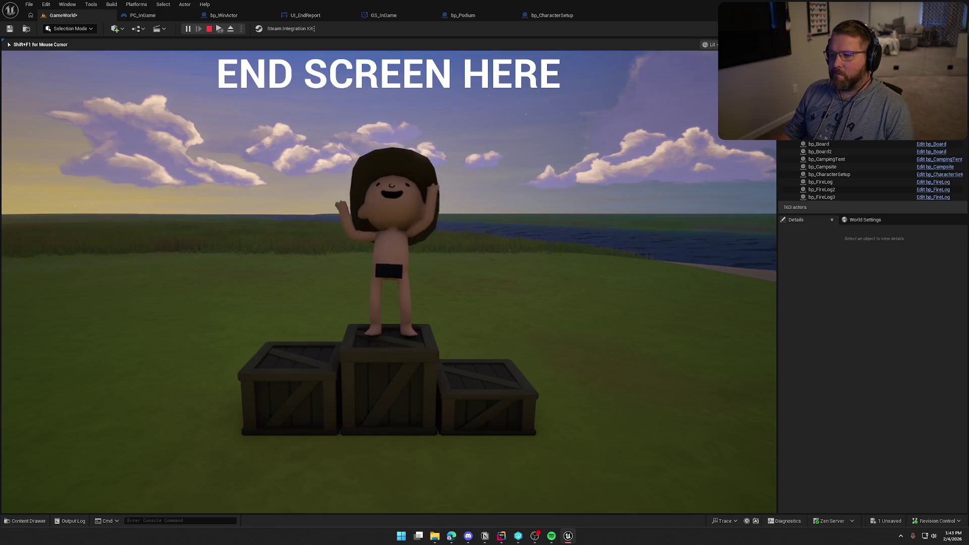
key("Escape")
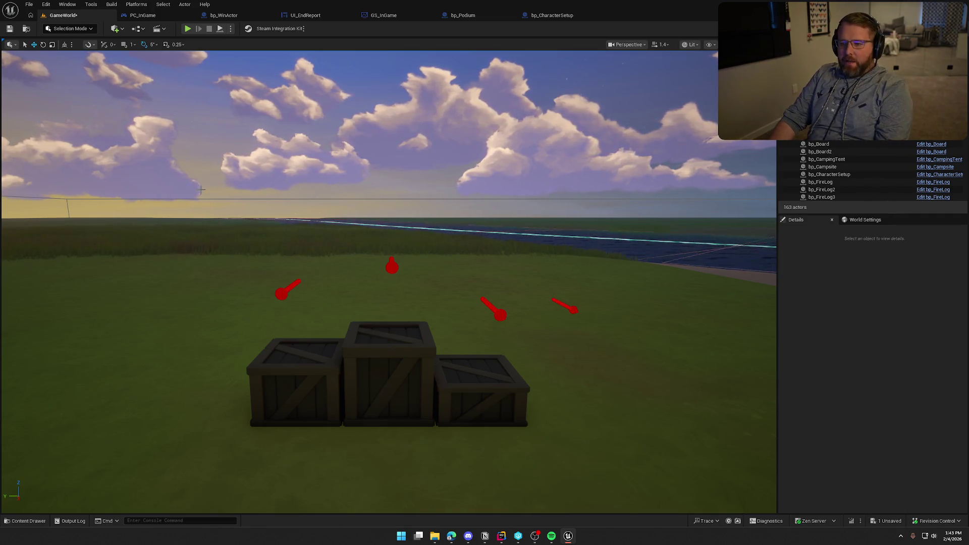
left_click(187, 29)
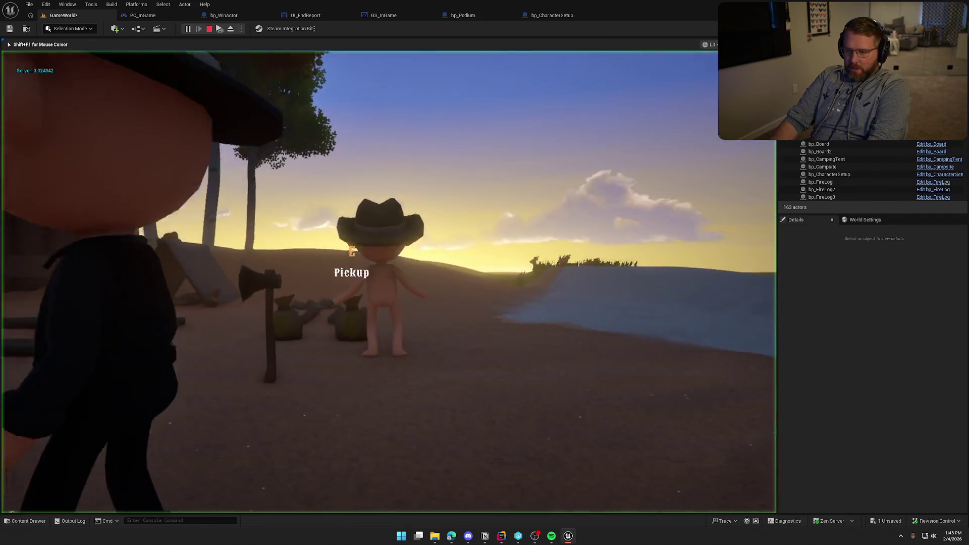
key("e")
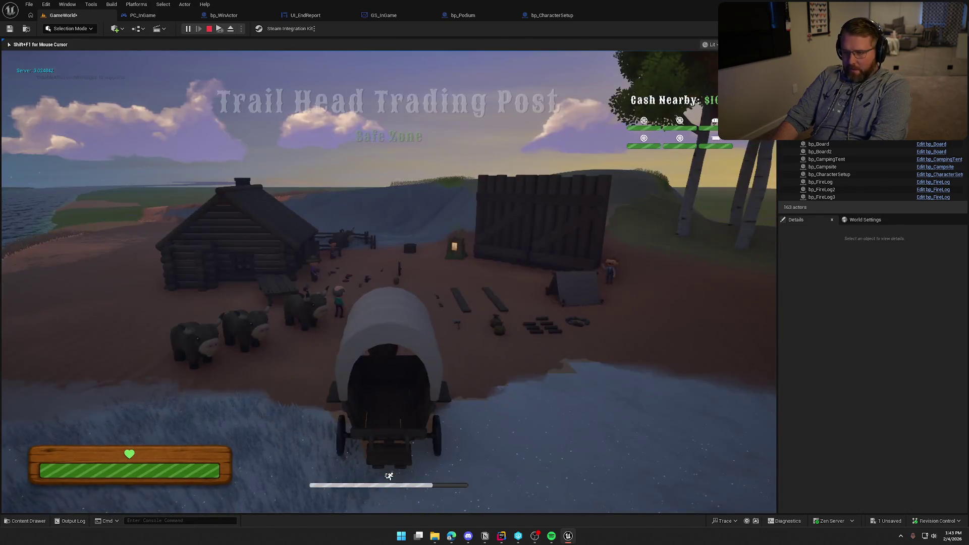
key("a")
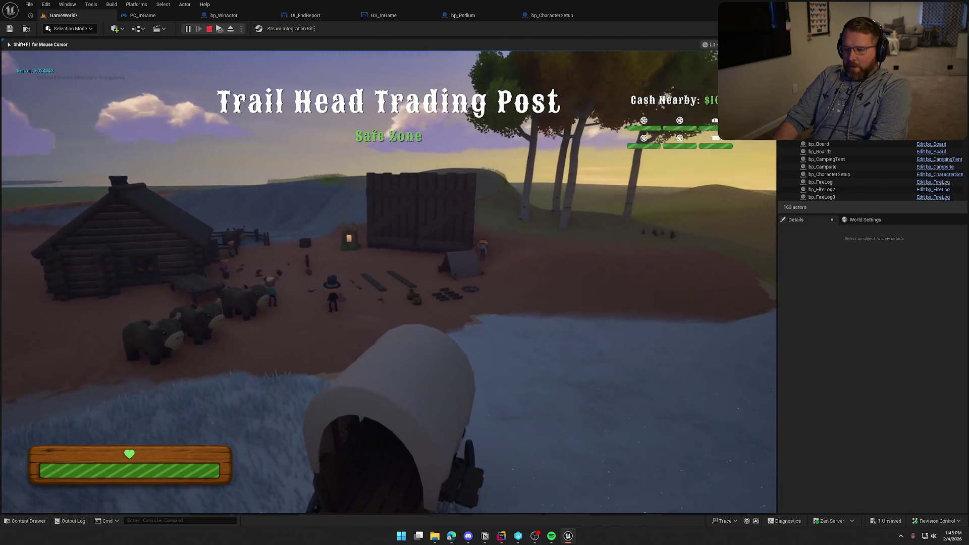
key("d")
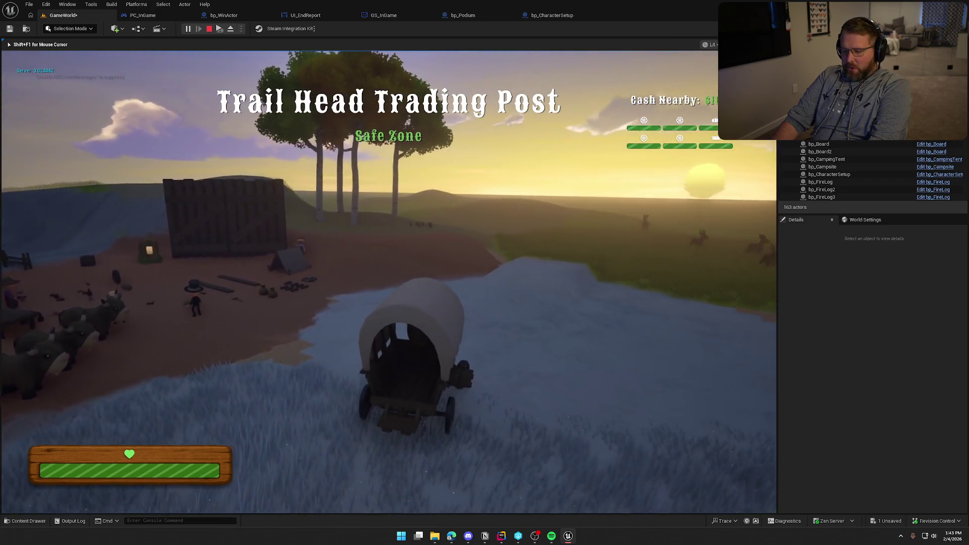
key("d")
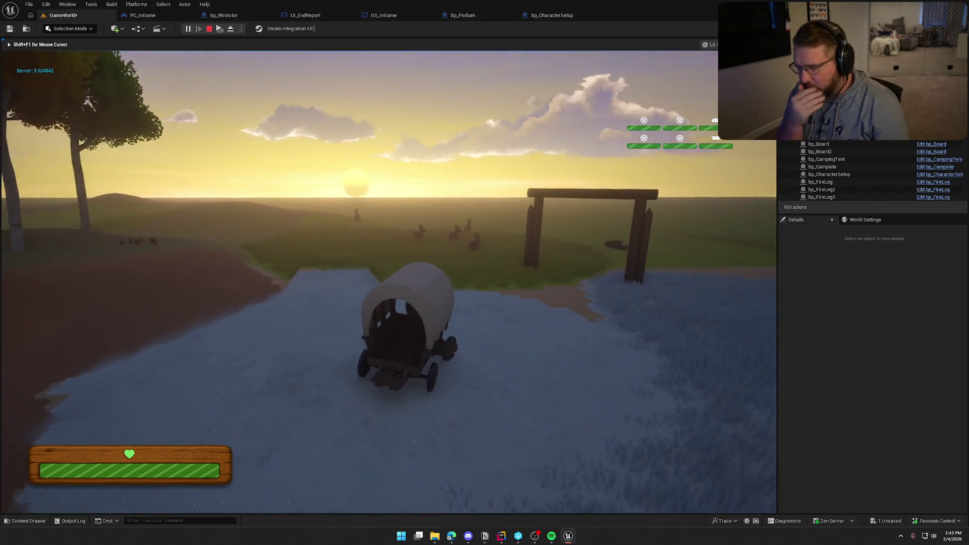
key("d")
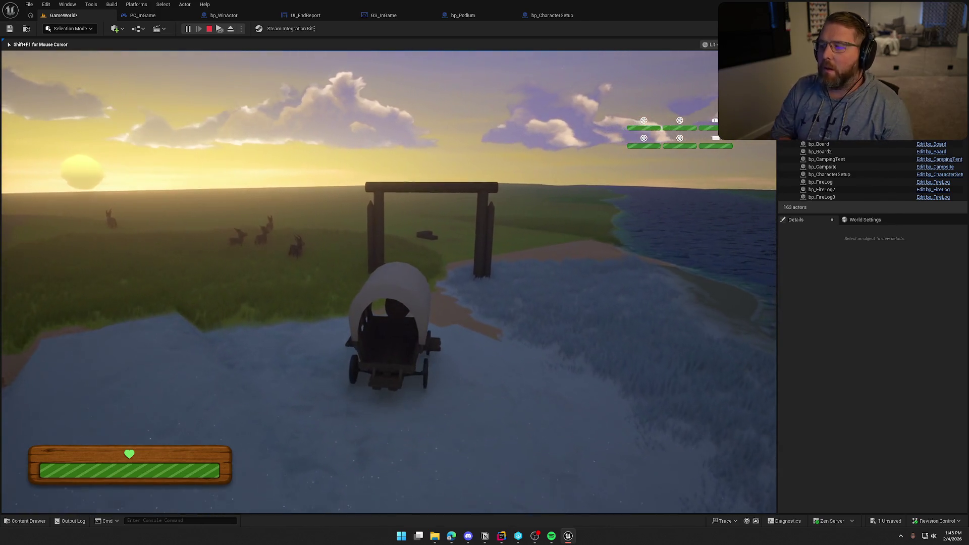
key("d")
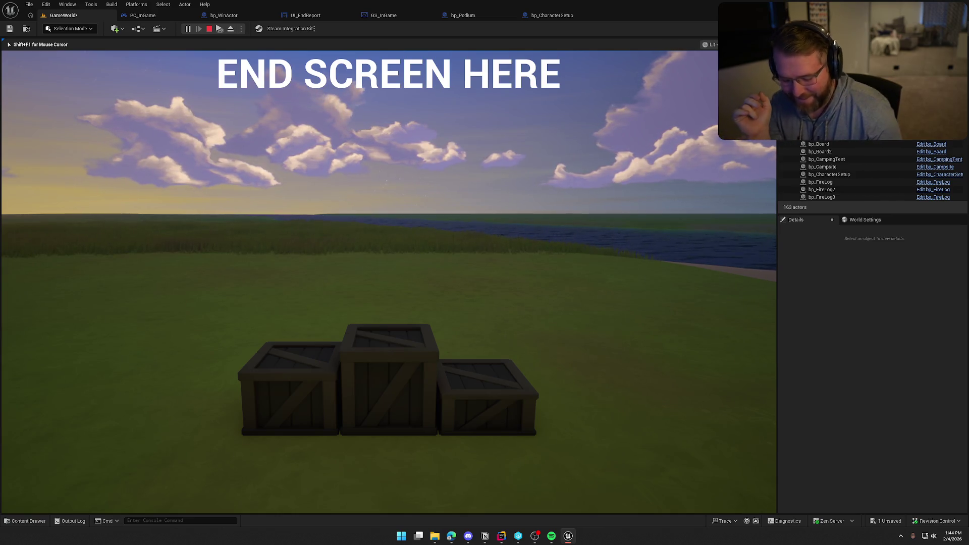
key("Escape")
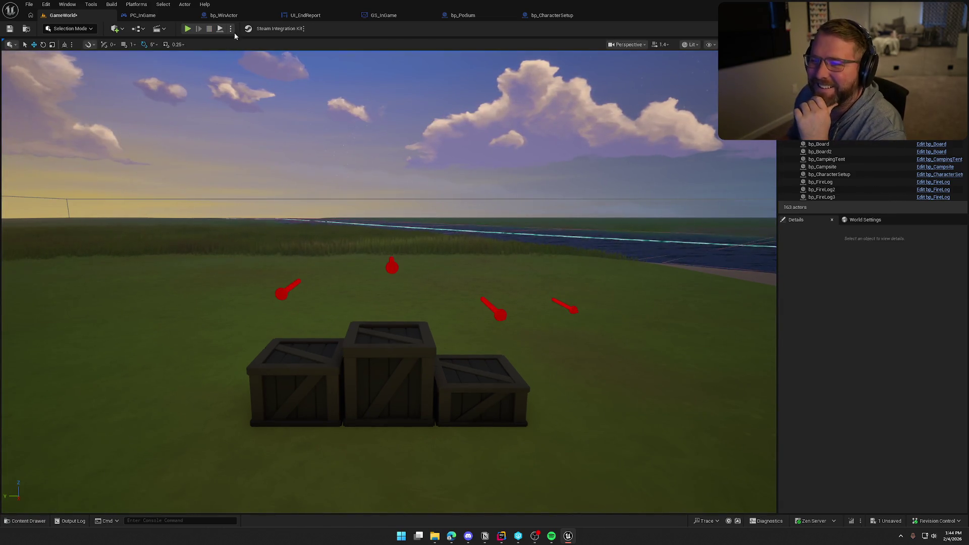
- Return to bp_WinActor's EventGraph and find the overlap chain's Delay and player cast
left_click(225, 15)
left_click_drag(440, 269, 44, 262)
mouse_move(480, 261)
left_mouse_down()
mouse_move(738, 255)
mouse_move(320, 254)
mouse_move(558, 209)
mouse_move(634, 124)
mouse_move(481, 259)
mouse_move(549, 249)
mouse_move(560, 237)
left_mouse_up()
mouse_move(281, 97)
left_mouse_down()
mouse_move(566, 261)
mouse_move(670, 235)
mouse_move(477, 344)
mouse_move(596, 484)
mouse_move(579, 372)
mouse_move(588, 361)
mouse_move(361, 364)
left_mouse_up()
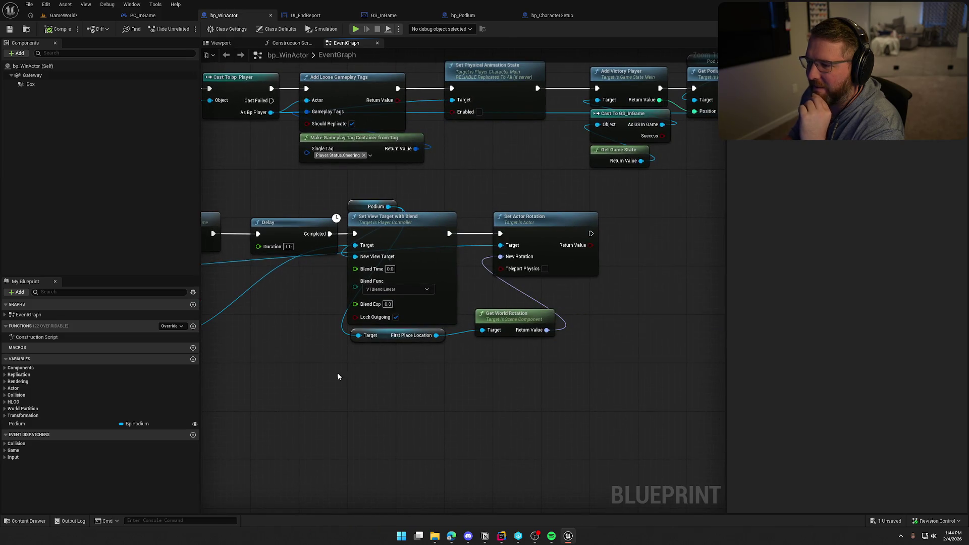
mouse_move(446, 396)
left_mouse_down()
mouse_move(535, 426)
mouse_move(479, 418)
left_mouse_up()
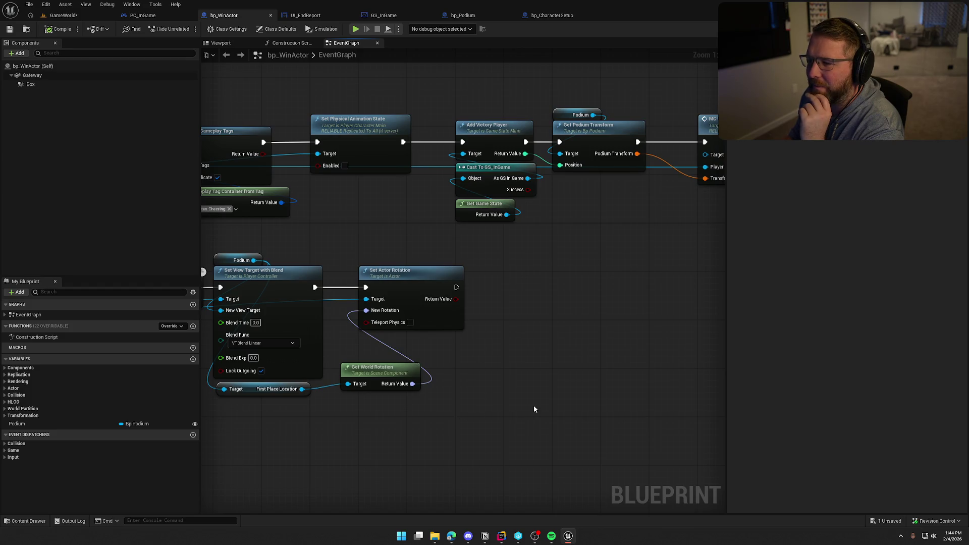
mouse_move(589, 300)
left_mouse_down()
mouse_move(439, 310)
mouse_move(534, 303)
mouse_move(493, 211)
mouse_move(590, 218)
left_mouse_up()
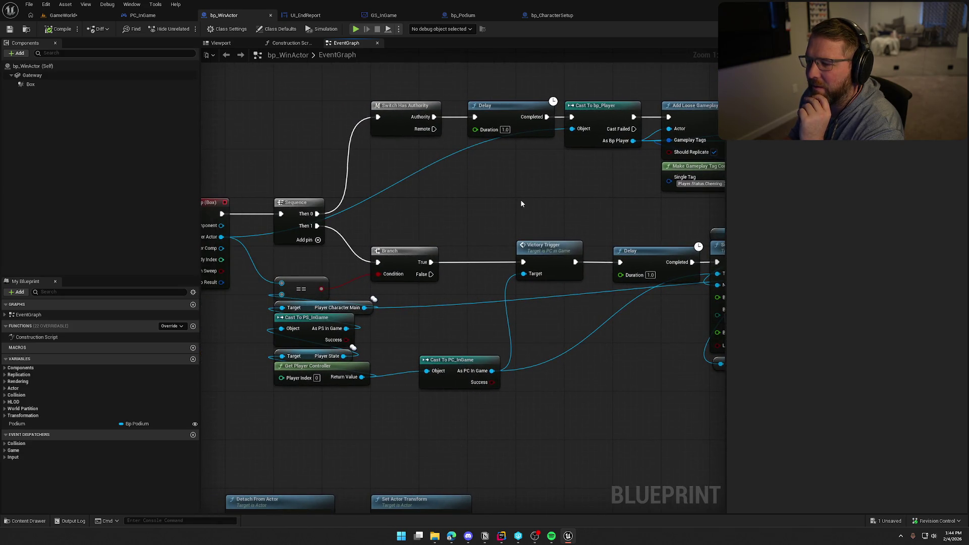
mouse_move(521, 203)
left_mouse_down()
mouse_move(620, 158)
mouse_move(490, 212)
mouse_move(522, 196)
left_mouse_up()
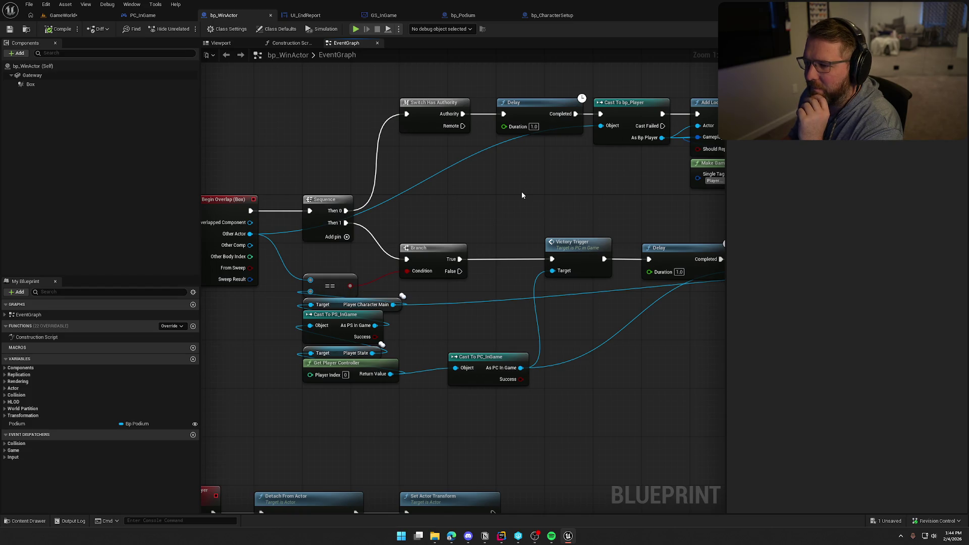
left_click_drag(533, 190, 498, 206)
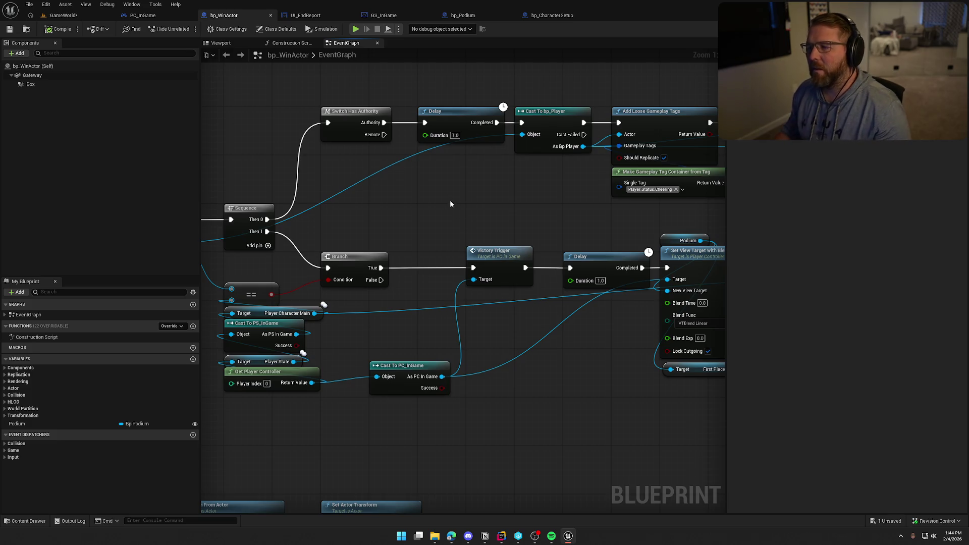
- Unhook the Delay and wire Switch Has Authority's Authority pin straight into Cast To bp_Player
left_click(497, 122, "alt")
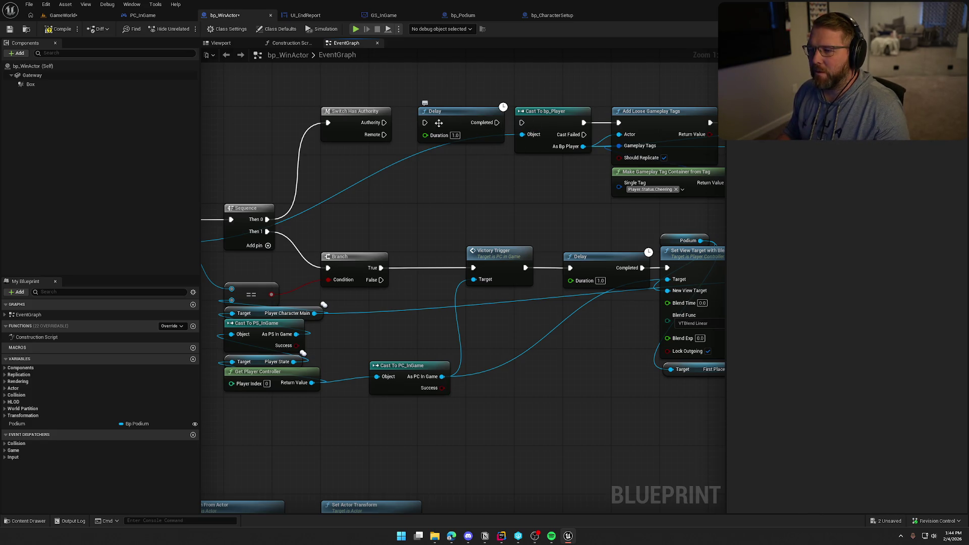
left_click_drag(439, 122, 449, 80)
left_click_drag(515, 122, 384, 122)
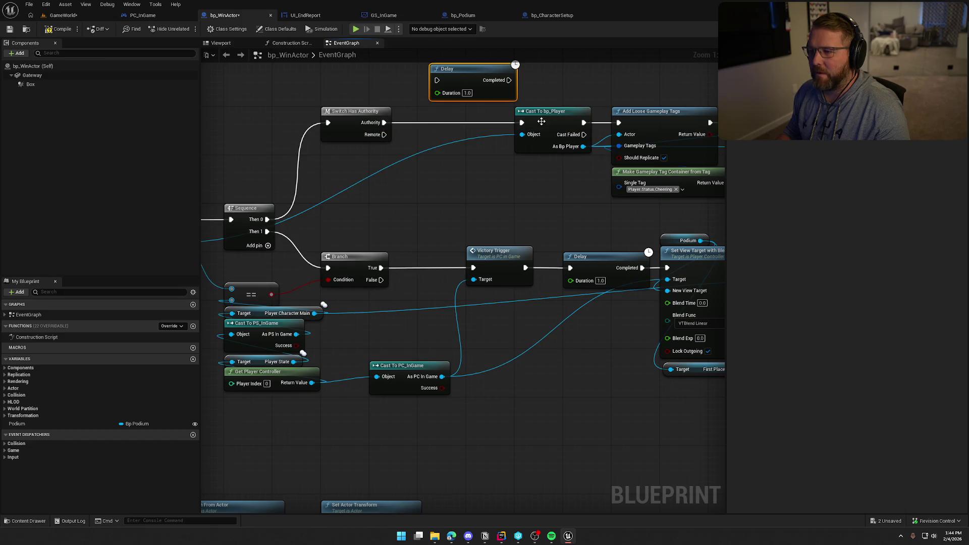
left_click_drag(548, 111, 450, 111)
mouse_move(519, 198)
left_mouse_down()
mouse_move(457, 212)
mouse_move(481, 205)
mouse_move(300, 207)
mouse_move(568, 153)
left_mouse_up()
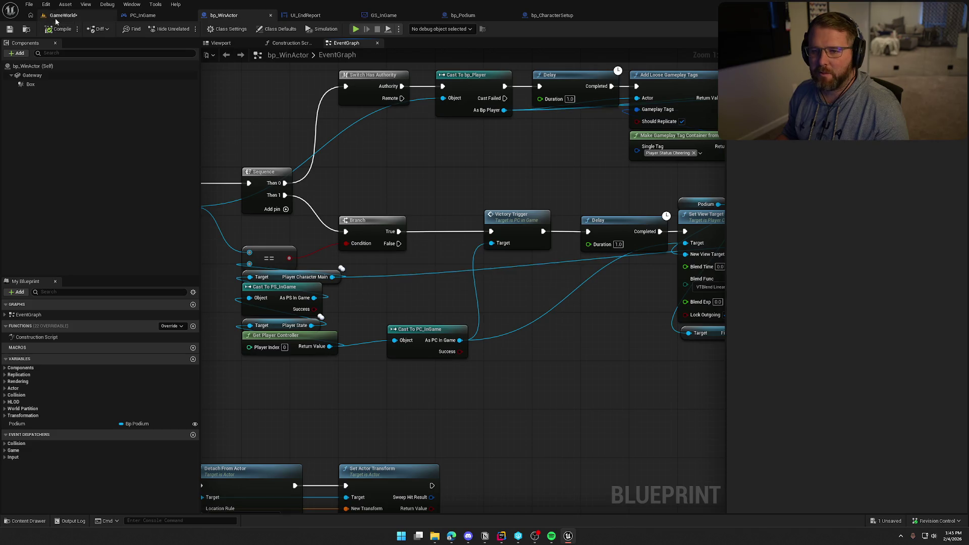
left_click(64, 15)
- Play-test the wagon run to the podium, then stop to bring up the Accessed None errors
left_click(187, 30)
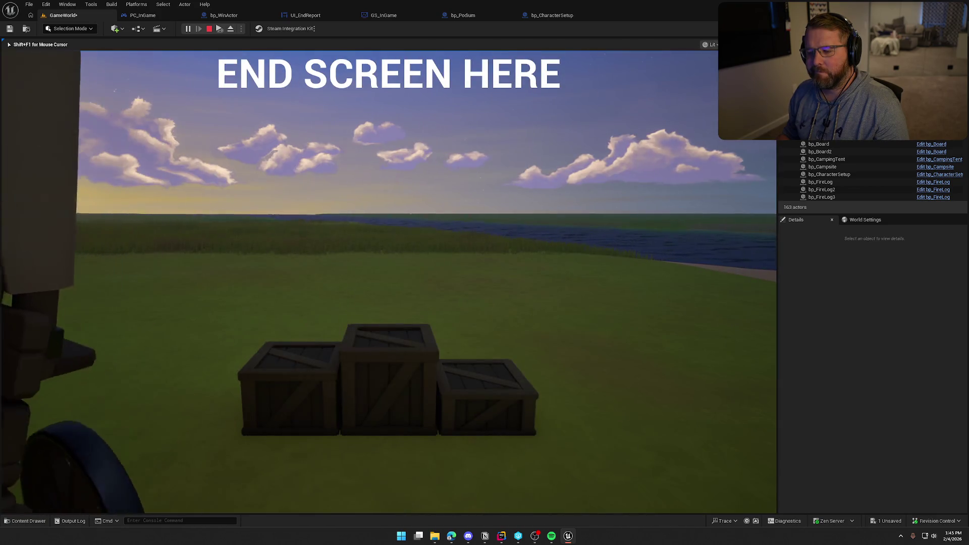
key("Escape")
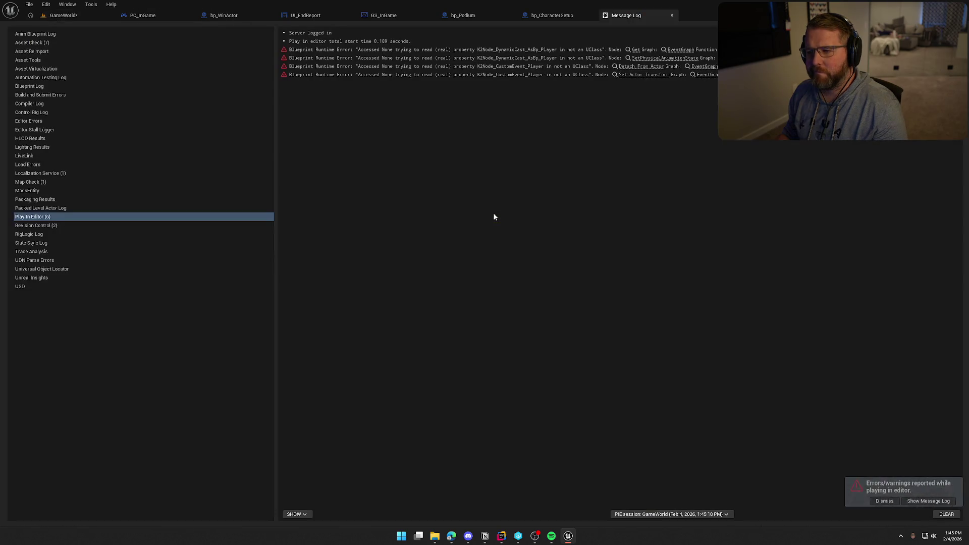
- Follow the error links into UI_GameHUD, Detach From Actor and bp_CharacterSetup, then return to bp_WinActor
left_click(638, 52)
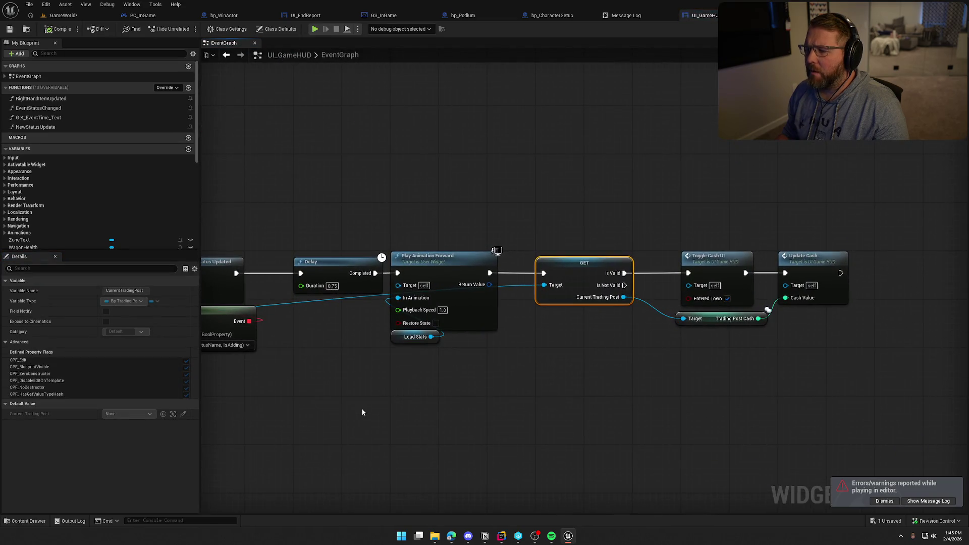
left_click_drag(361, 408, 493, 383)
left_click(628, 14)
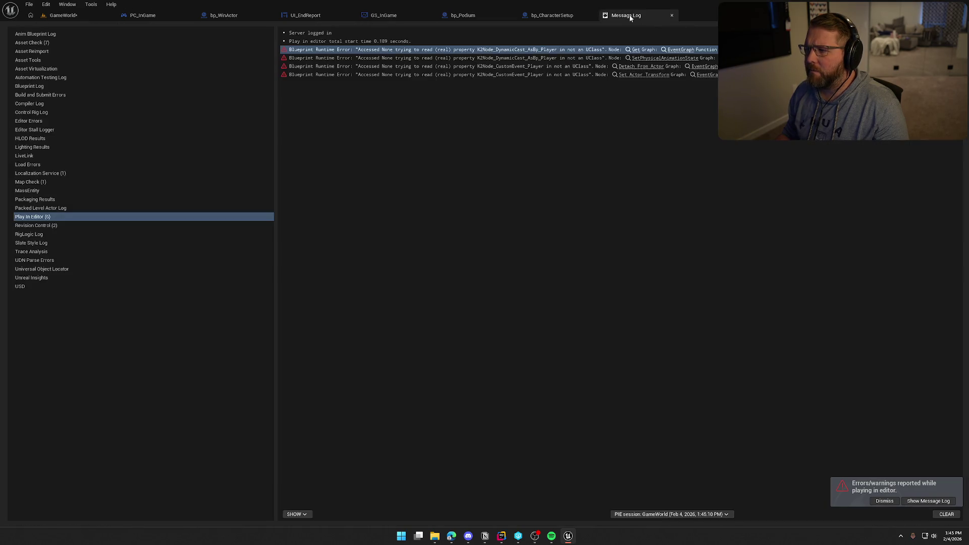
left_click(643, 68)
left_click(624, 17)
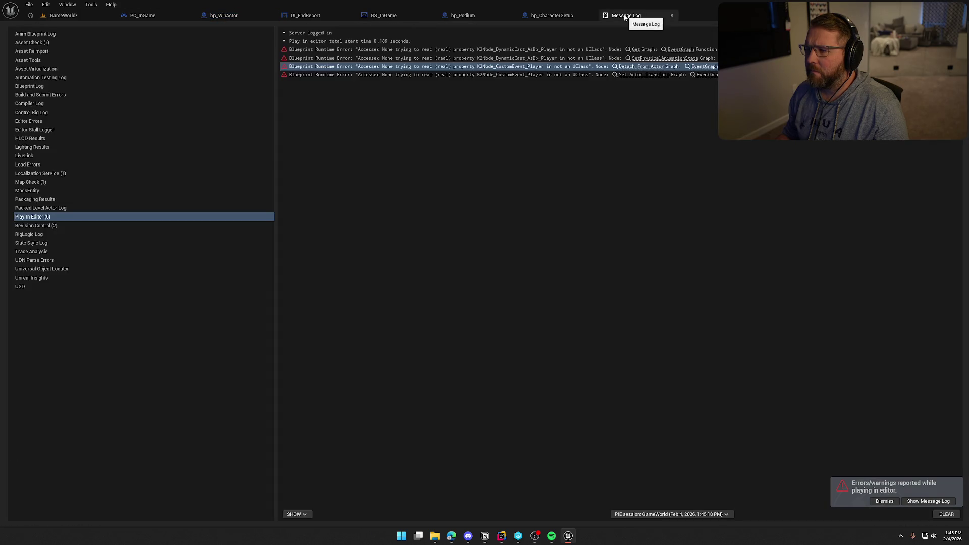
left_click(552, 15)
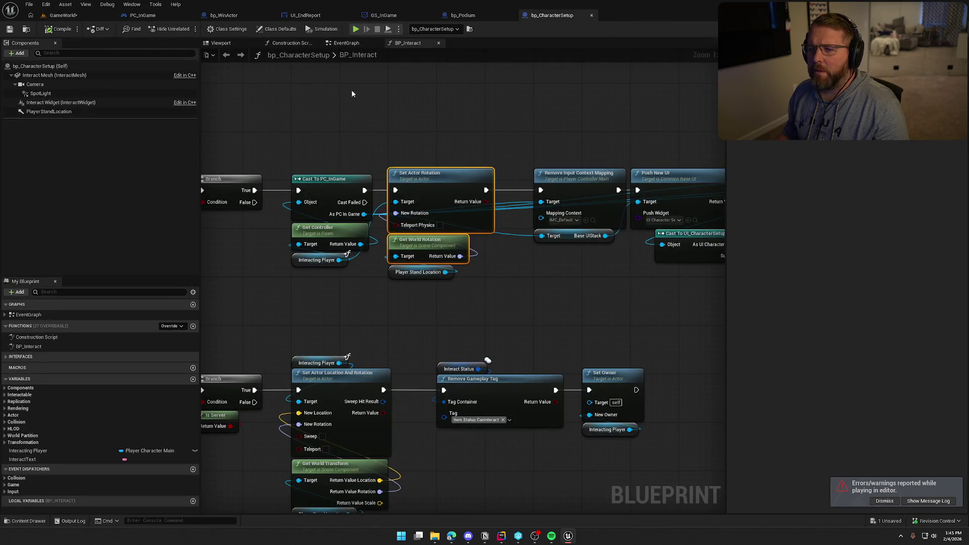
mouse_move(496, 133)
left_mouse_down()
mouse_move(580, 106)
mouse_move(704, 122)
mouse_move(274, 136)
mouse_move(464, 135)
left_mouse_up()
left_click(223, 15)
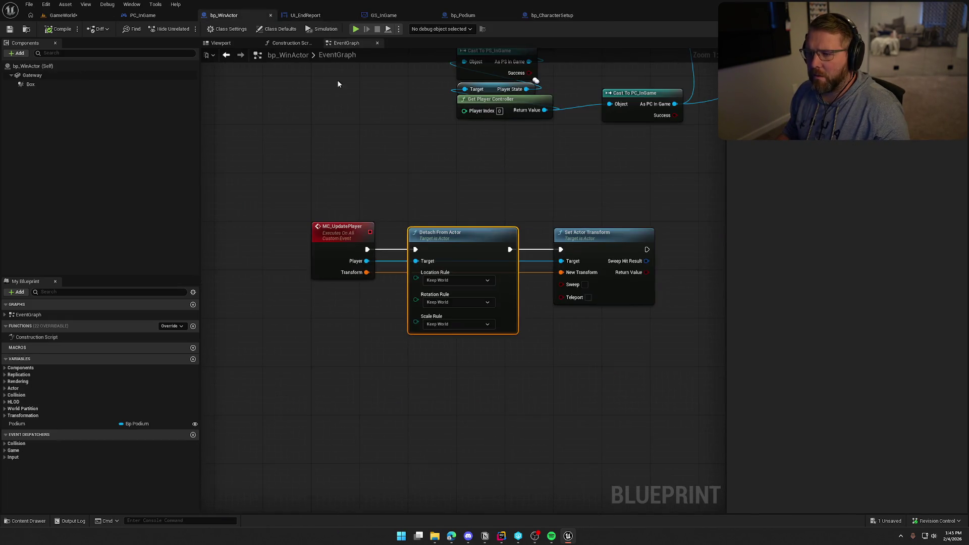
- Remove the Delay after Cast To bp_Player, linking the cast directly to Add Loose Gameplay Tags
left_click(475, 212, "alt")
left_click(547, 213, "alt")
left_click_drag(505, 201, 467, 256)
left_click_drag(441, 213, 572, 213)
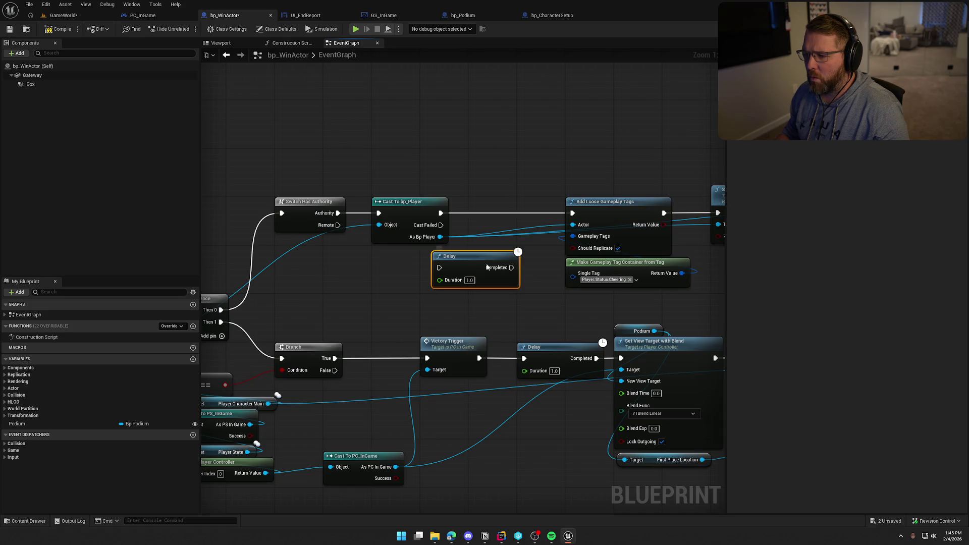
left_click_drag(486, 267, 553, 139)
mouse_move(411, 212)
left_mouse_down()
mouse_move(298, 237)
mouse_move(219, 236)
mouse_move(583, 266)
left_mouse_up()
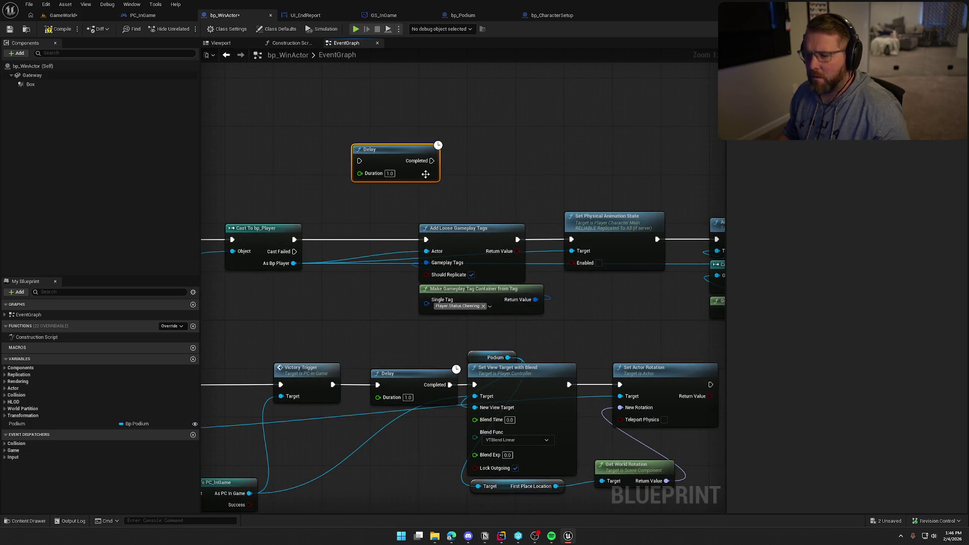
key("Delete")
- Insert a 1.0-second Delay between MC_UpdatePlayer and Detach From Actor
scroll(391, 188, "down", 4)
left_click_drag(391, 188, 709, 267)
scroll(393, 214, "up", 5)
mouse_move(366, 179)
left_mouse_down()
mouse_move(393, 71)
mouse_move(487, 309)
mouse_move(612, 174)
left_mouse_up()
left_click_drag(489, 273, 373, 303)
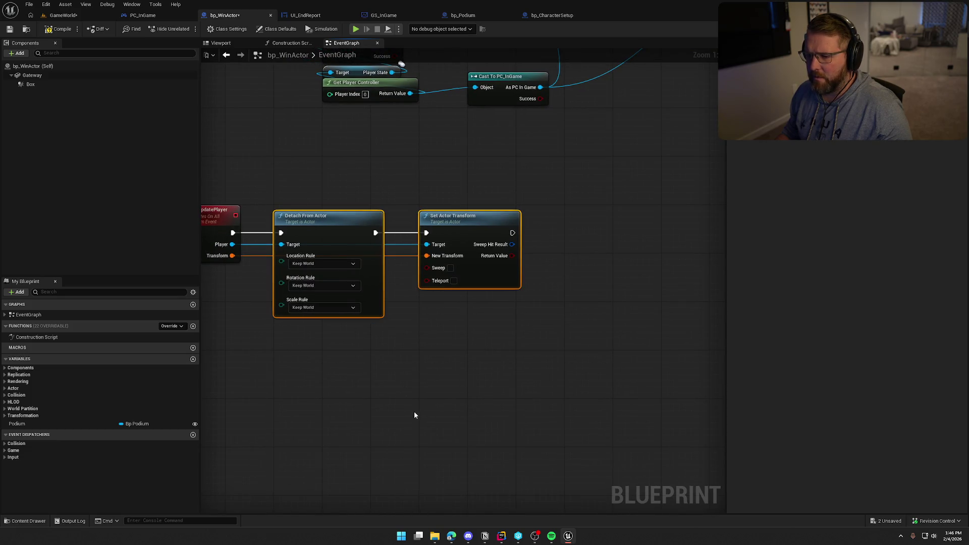
left_click_drag(338, 261, 417, 260)
left_click(270, 233)
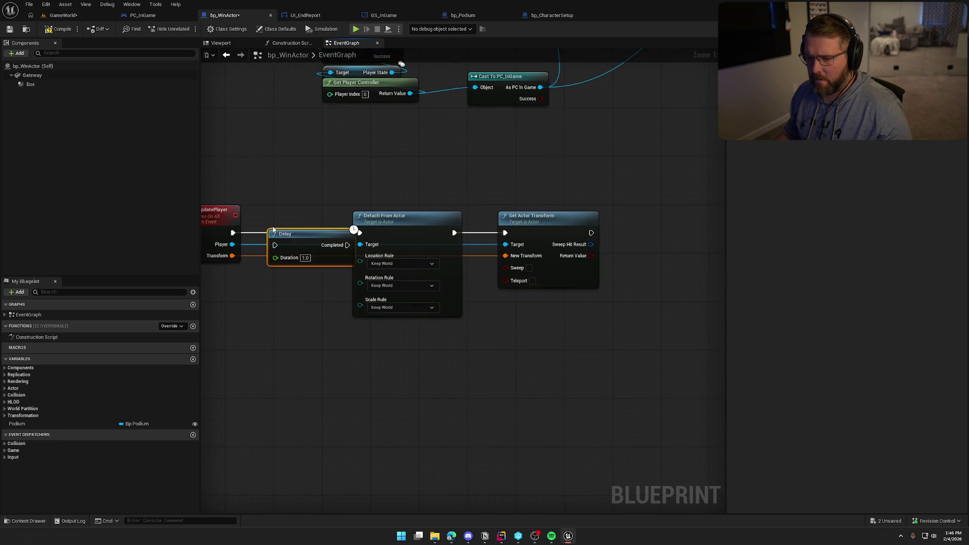
mouse_move(256, 242)
left_mouse_down()
mouse_move(275, 245)
mouse_move(309, 226)
left_mouse_up()
left_click_drag(441, 186, 572, 323)
mouse_move(419, 232)
left_mouse_down()
mouse_move(433, 233)
mouse_move(353, 233)
left_mouse_up()
left_click(340, 177)
- Compile bp_WinActor and start a new play test of the level
left_click(52, 29)
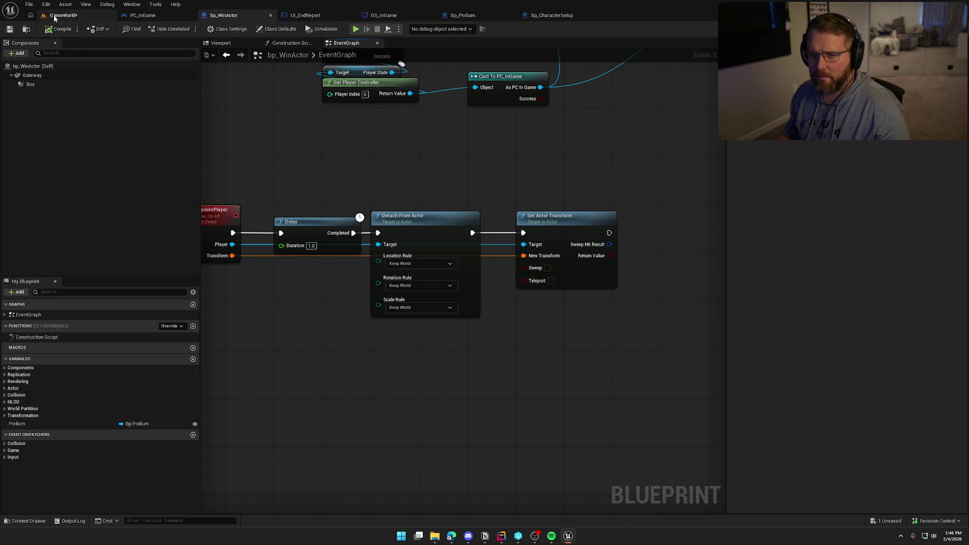
left_click(63, 15)
key("alt+p")
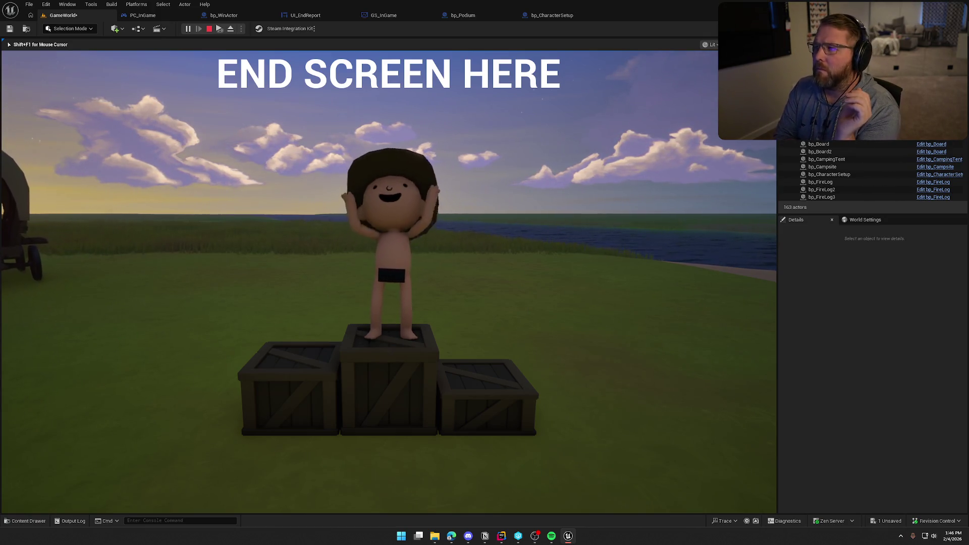
- Stop the playtest after checking the podium and go back to bp_WinActor's EventGraph, zoomed out
key("Escape")
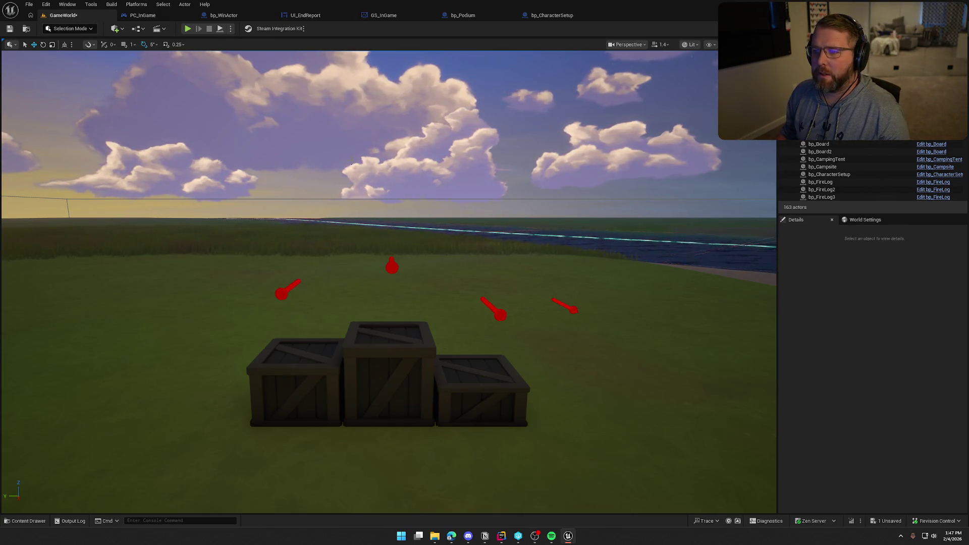
left_click(223, 15)
left_click_drag(397, 200, 415, 231)
scroll(415, 235, "down", 2)
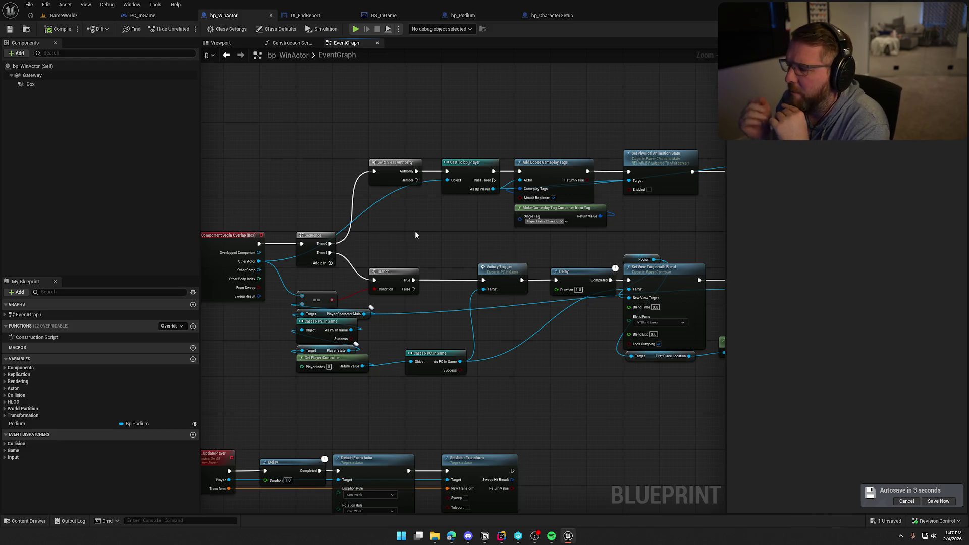
- Shift the selected Sequence, Branch and cast nodes up and right, away from On Component Begin Overlap
left_click_drag(415, 231, 220, 215)
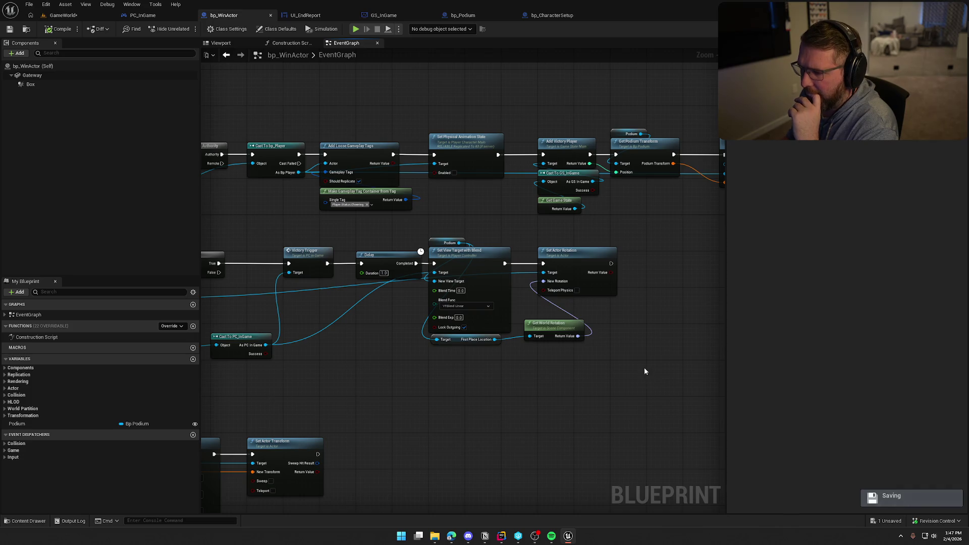
mouse_move(637, 355)
left_mouse_down()
mouse_move(687, 260)
mouse_move(585, 324)
mouse_move(625, 302)
left_mouse_up()
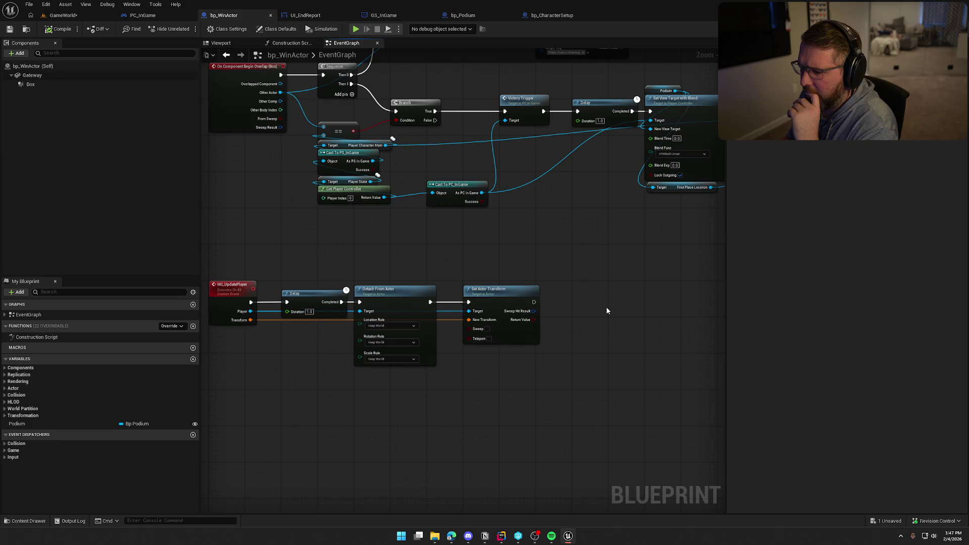
left_click_drag(606, 311, 609, 384)
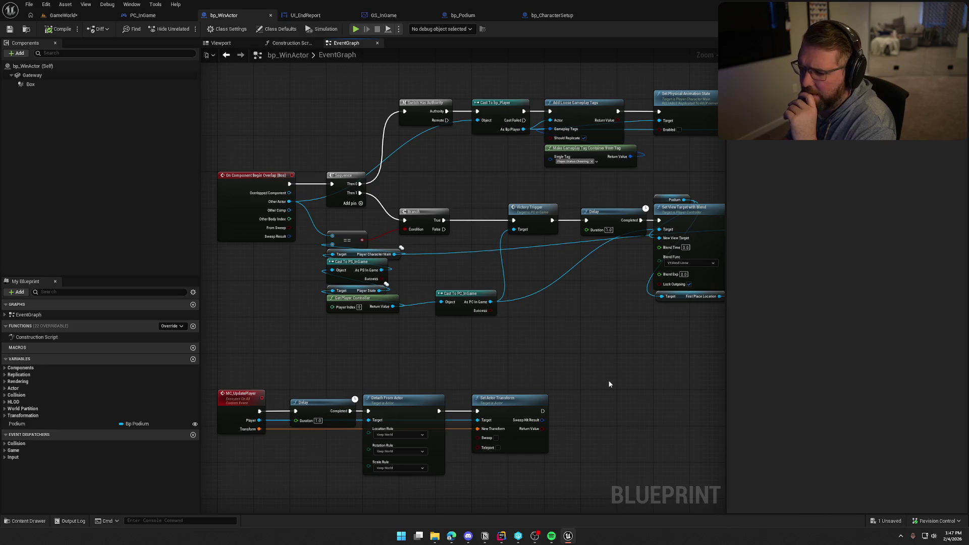
scroll(583, 376, "down", 3)
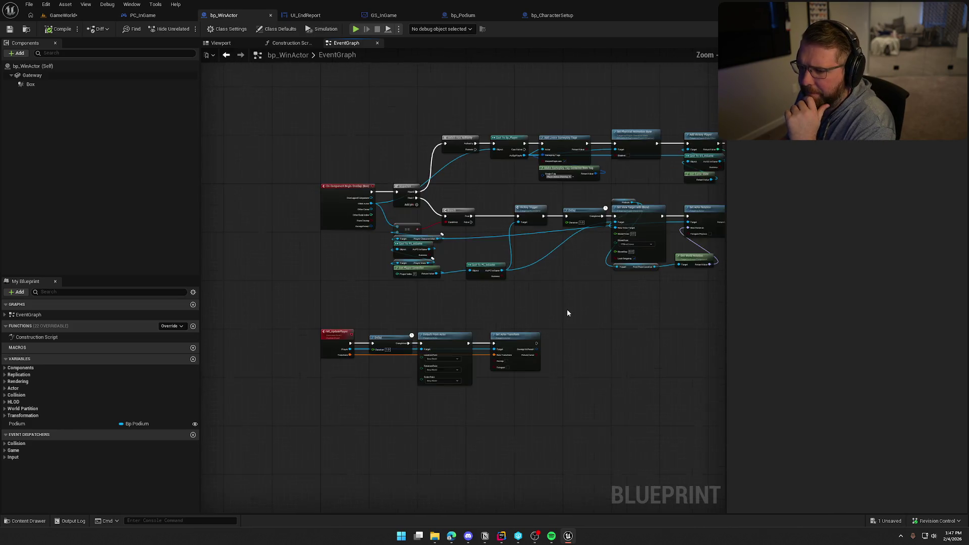
left_click_drag(567, 310, 459, 293)
left_click_drag(296, 119, 612, 244)
scroll(484, 243, "up", 3)
left_click_drag(579, 321, 595, 324)
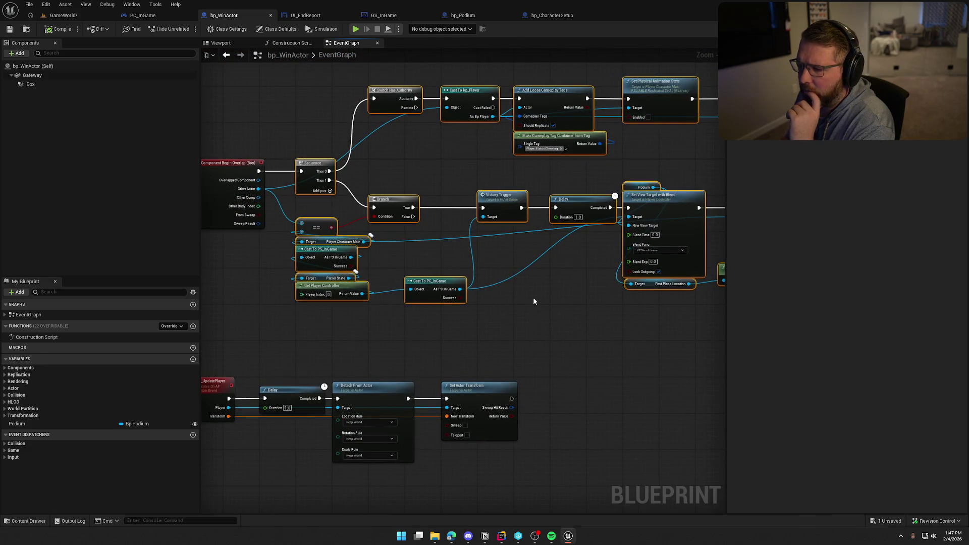
mouse_move(534, 301)
left_mouse_down()
mouse_move(607, 362)
mouse_move(540, 322)
left_mouse_up()
mouse_move(327, 199)
left_mouse_down()
mouse_move(427, 137)
mouse_move(435, 91)
left_mouse_up()
left_click(434, 277)
left_click_drag(434, 278, 521, 296)
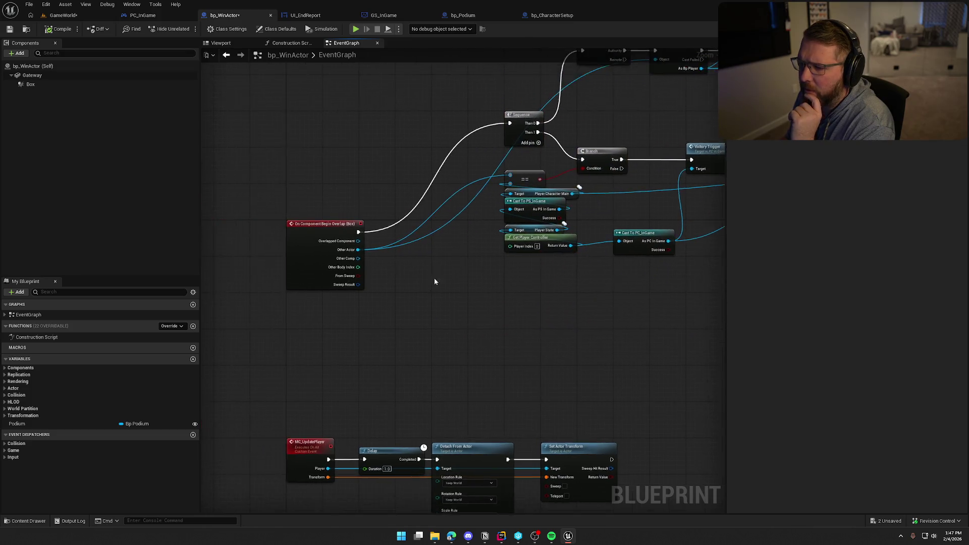
- Add a Get Class node on the overlap's Other Actor and place it under the event
scroll(434, 277, "up", 2)
left_click_drag(358, 292, 404, 302)
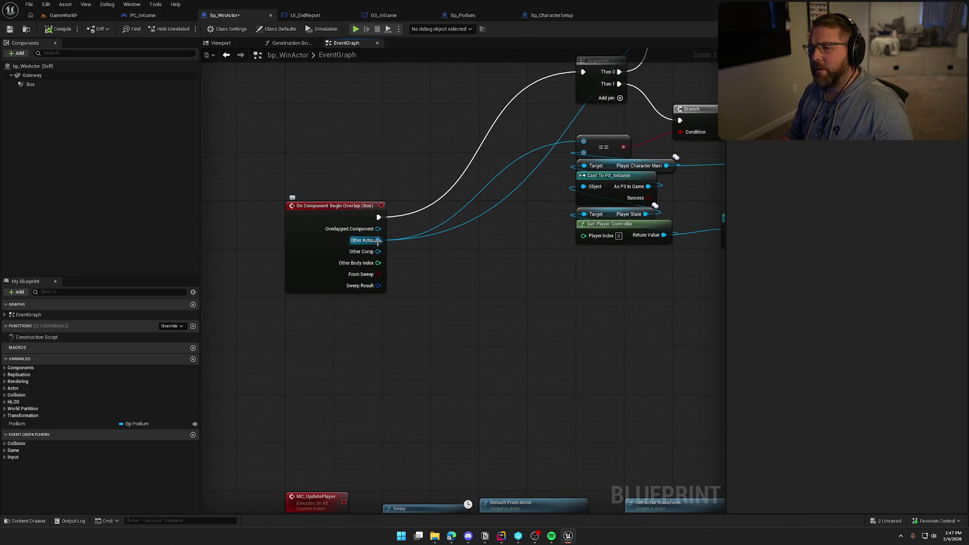
left_click_drag(378, 240, 401, 271)
type("get class")
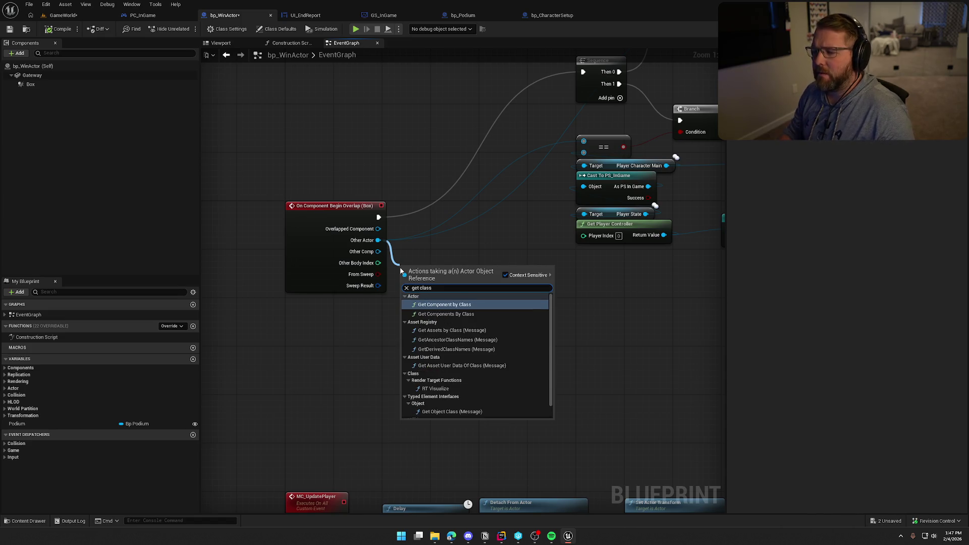
scroll(507, 382, "down", 1)
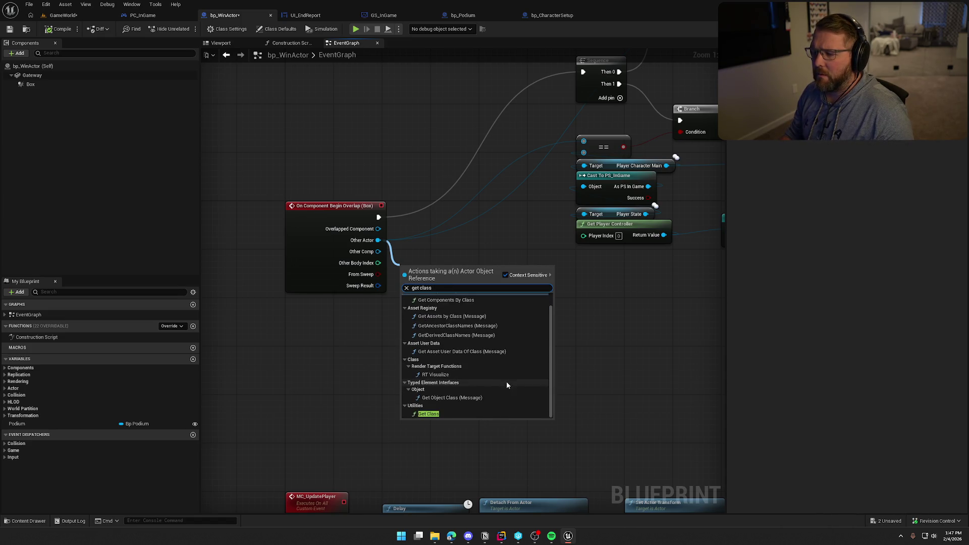
left_click(451, 413)
mouse_move(420, 266)
left_mouse_down()
mouse_move(309, 305)
mouse_move(336, 303)
left_mouse_up()
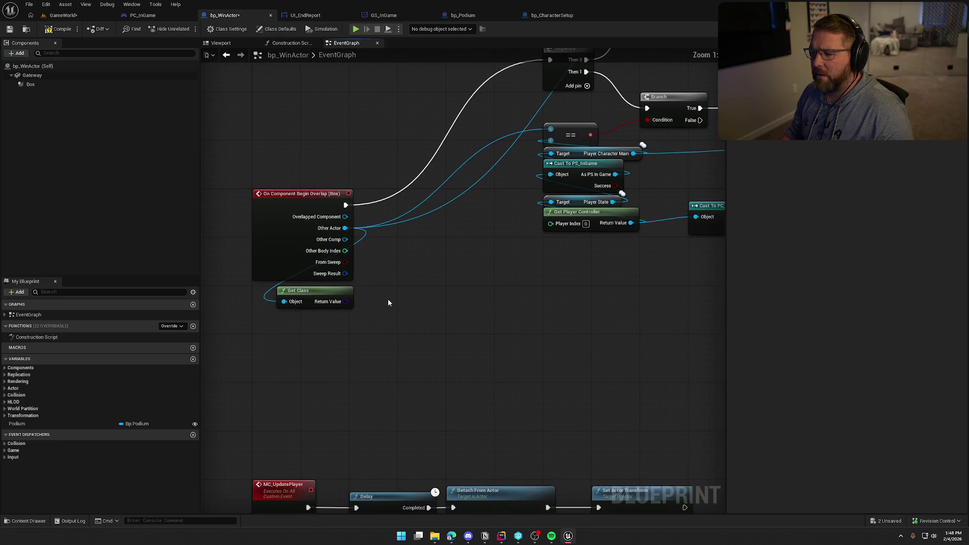
- Search for a switch action on the Get Class output, then cancel without adding one
left_click_drag(341, 300, 381, 289)
type("swit")
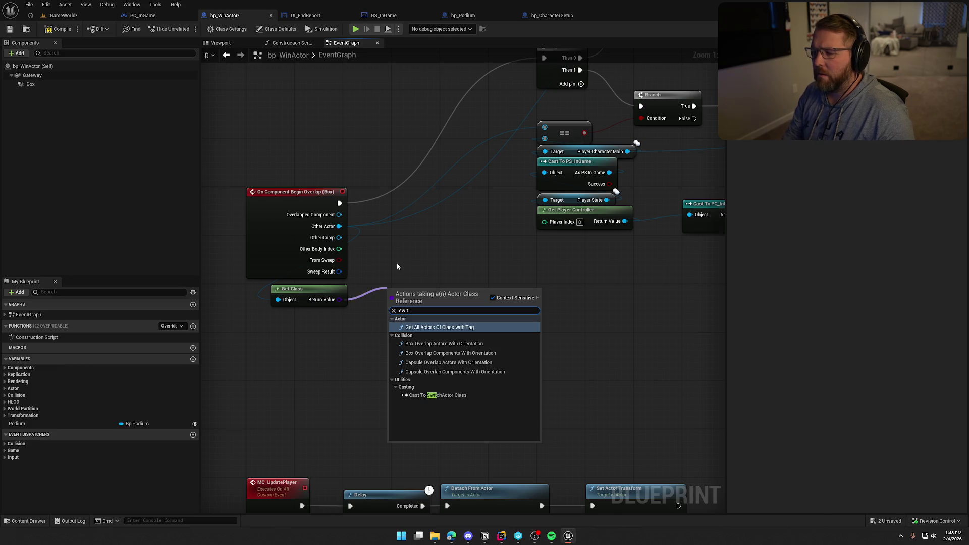
key("Escape")
left_click_drag(340, 300, 387, 302)
left_click(415, 271)
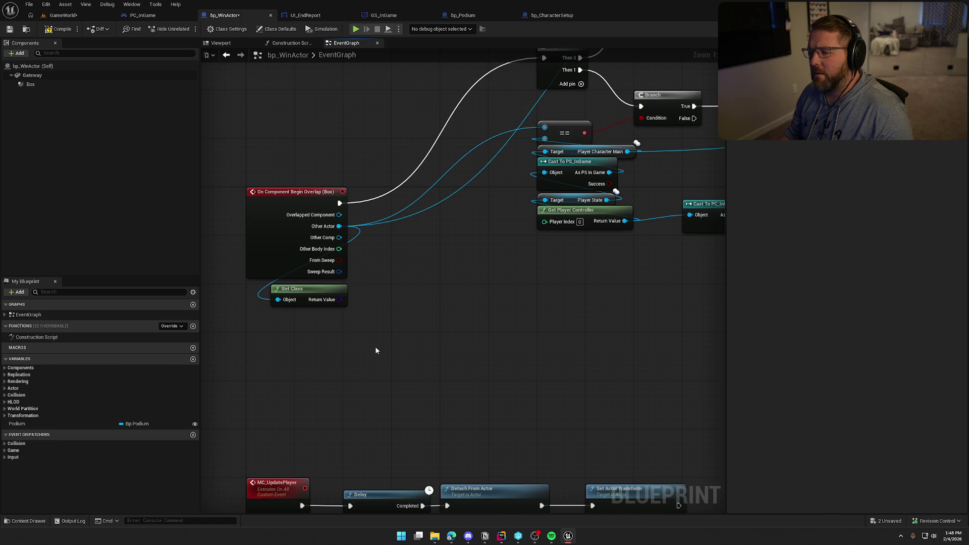
left_click_drag(383, 318, 310, 302)
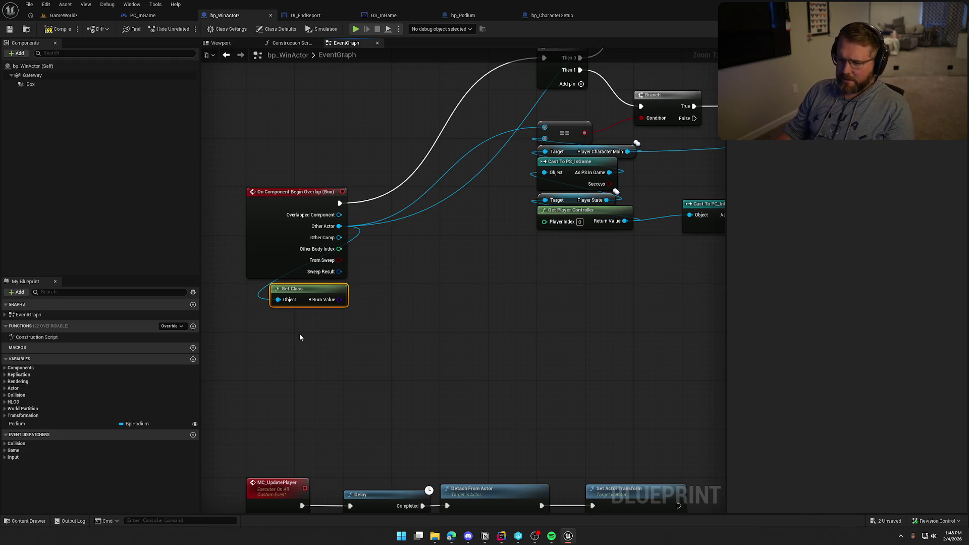
left_click(408, 341)
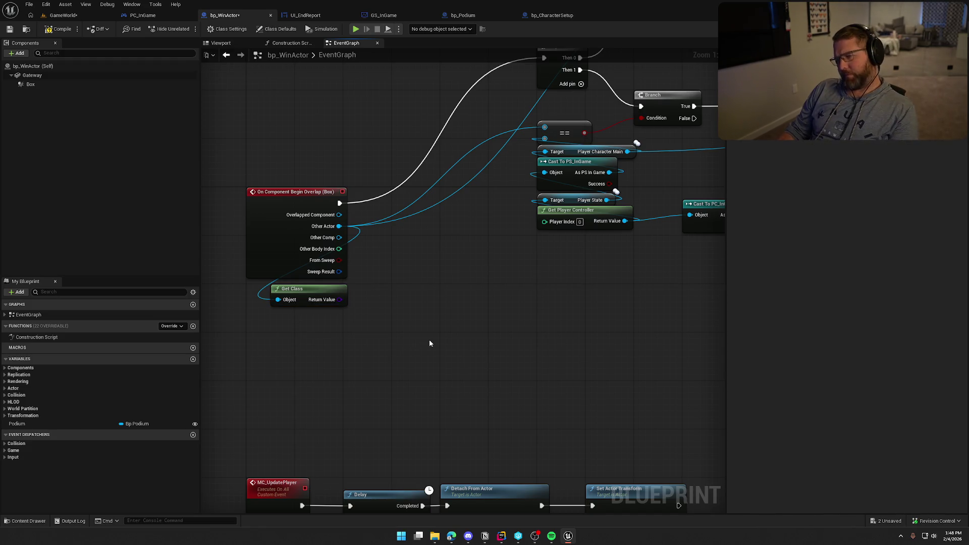
- Browse actions after the overlap and on the class output, closing them without adding nodes
left_click_drag(340, 203, 497, 72)
left_click(347, 209)
mouse_move(339, 203)
left_mouse_down()
mouse_move(526, 324)
mouse_move(544, 299)
left_mouse_up()
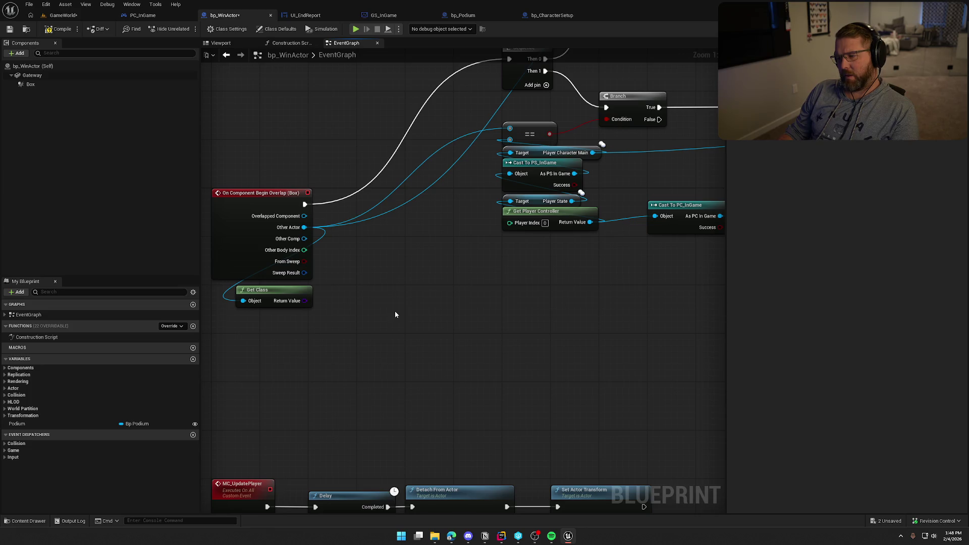
mouse_move(305, 204)
left_mouse_down()
mouse_move(340, 269)
mouse_move(534, 437)
mouse_move(433, 307)
mouse_move(459, 360)
left_mouse_up()
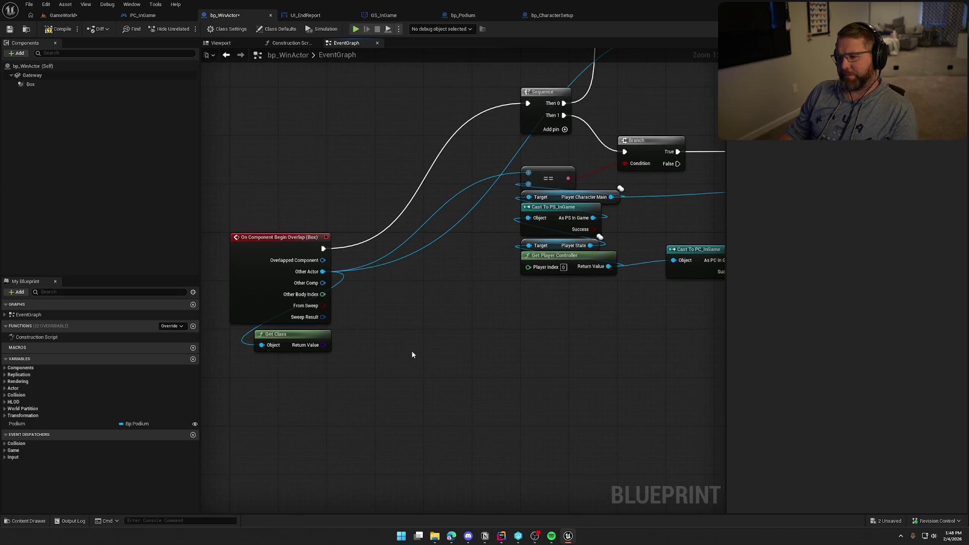
left_click_drag(412, 355, 427, 279)
left_click_drag(336, 304, 376, 299)
type("switch")
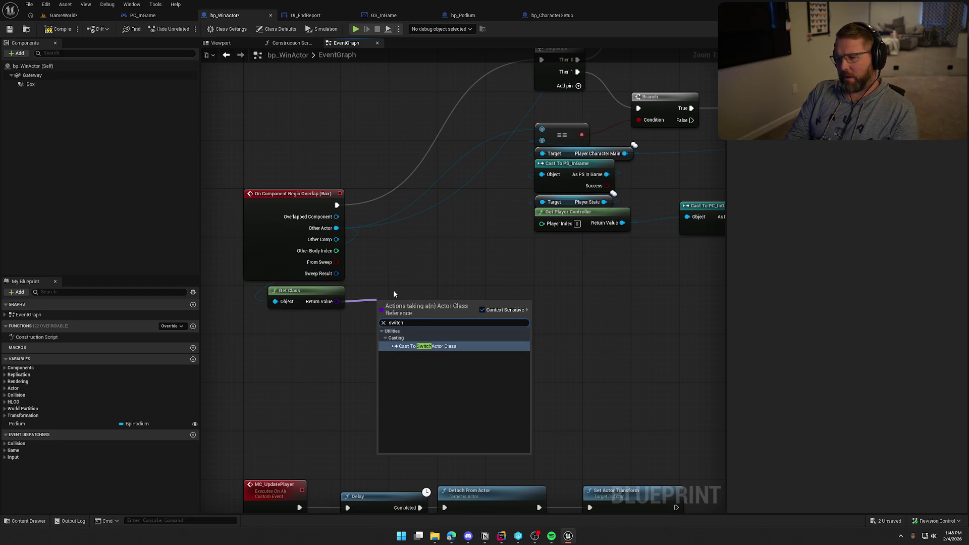
key("BackSpace")
key("BackSpace")
key("BackSpace")
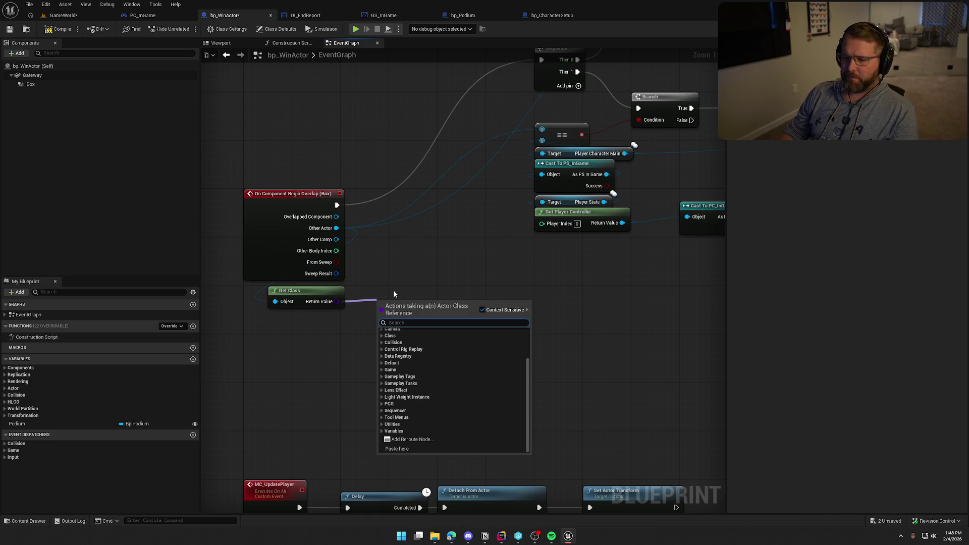
key("Escape")
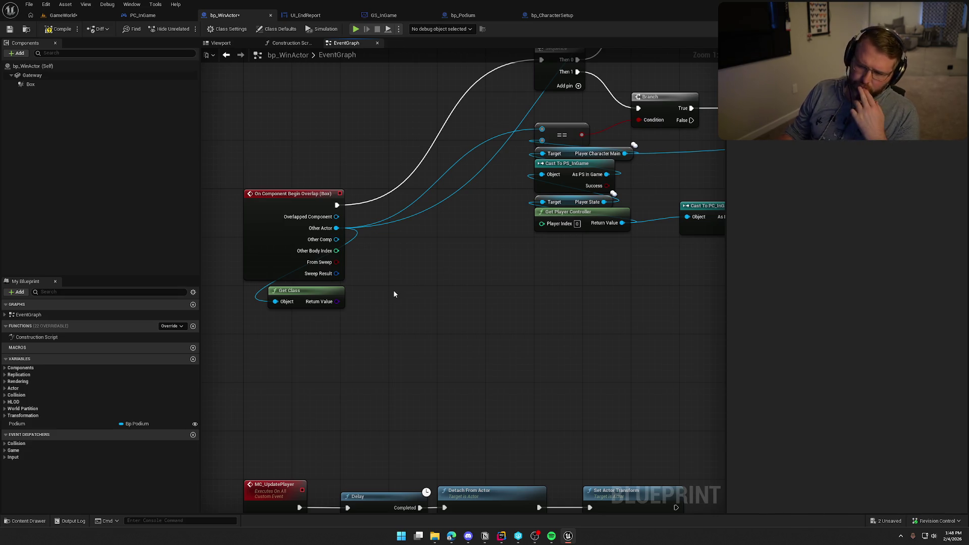
mouse_move(337, 205)
left_mouse_down()
mouse_move(454, 259)
mouse_move(446, 255)
left_mouse_up()
key("Escape")
- Add an == comparison checking the actor class against Bp Player
left_click_drag(337, 301, 392, 313)
type("=")
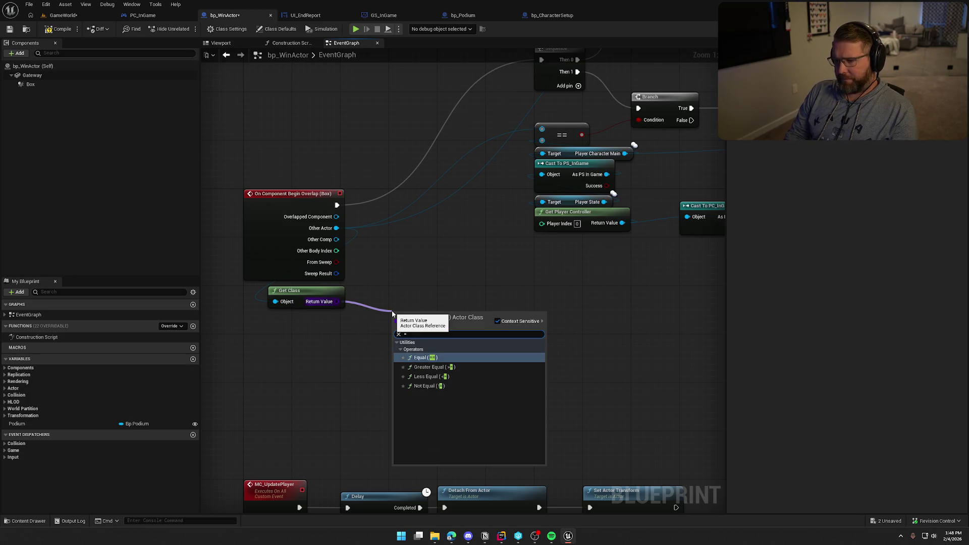
key("Return")
left_click(418, 330)
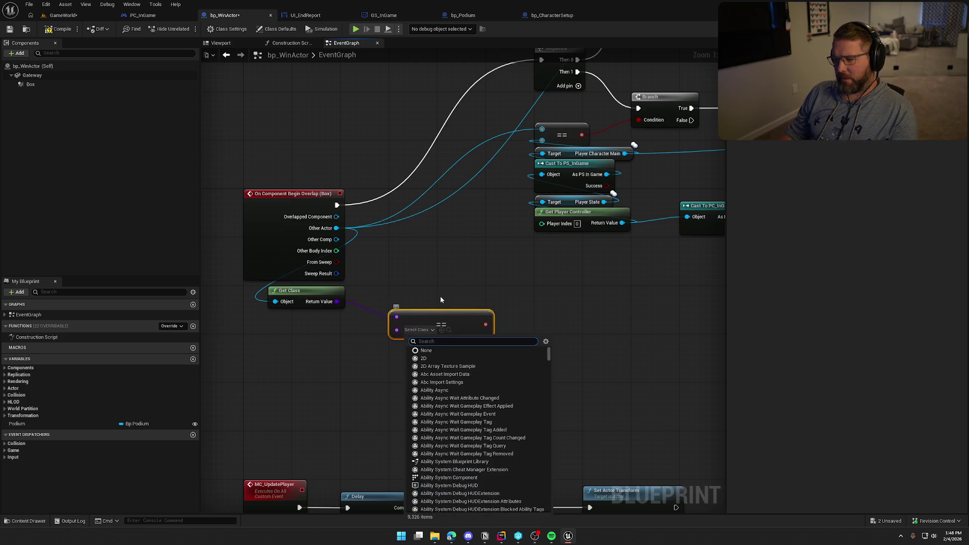
type("bp player")
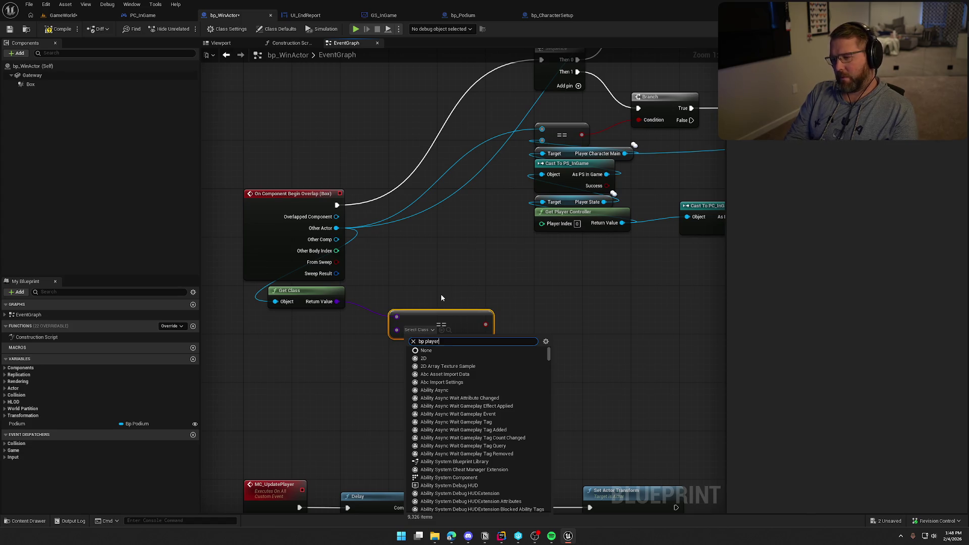
left_click(440, 384)
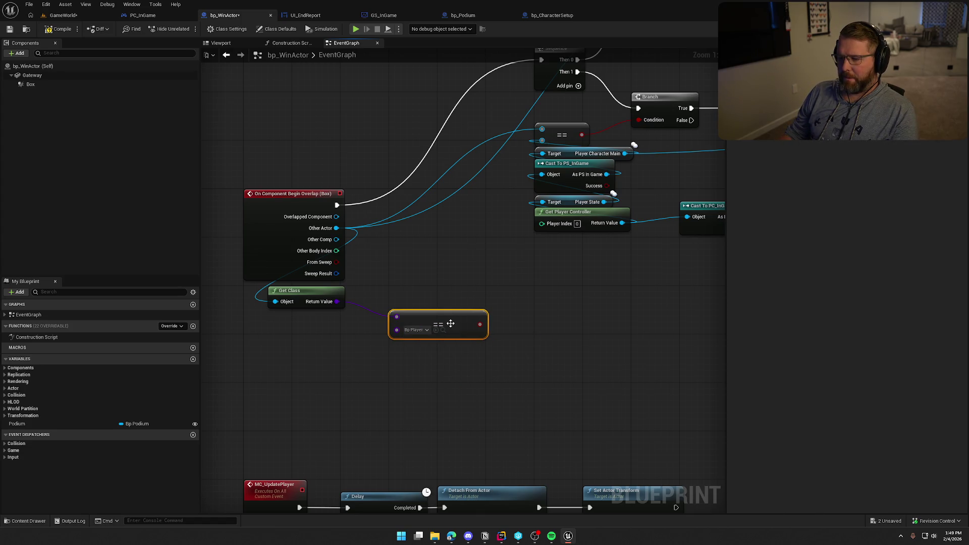
- Insert a Branch after the overlap event with its True output wired to the Sequence
mouse_move(425, 295)
left_mouse_down()
mouse_move(406, 268)
mouse_move(383, 277)
left_mouse_up()
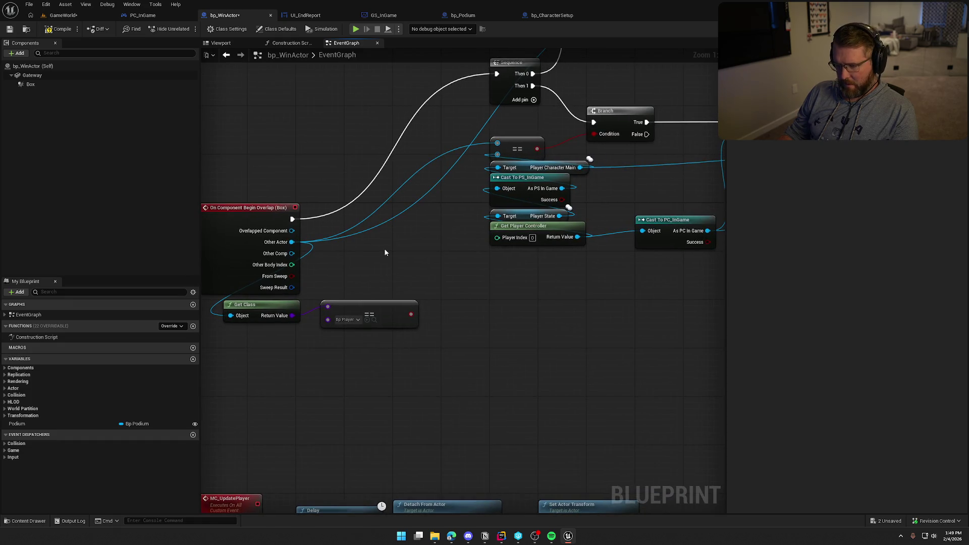
left_click(383, 248)
mouse_move(292, 219)
left_mouse_down()
mouse_move(393, 265)
mouse_move(363, 215)
left_mouse_up()
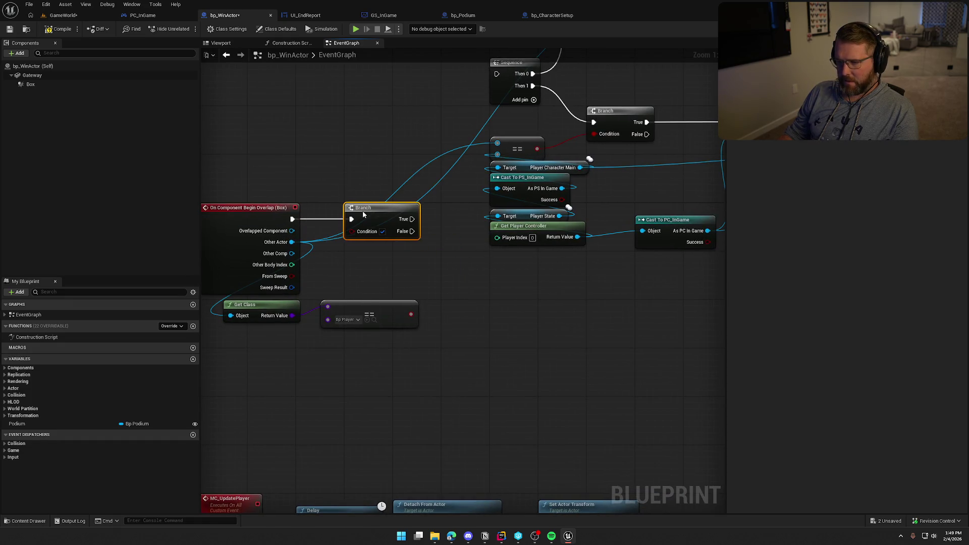
mouse_move(417, 243)
left_mouse_down()
mouse_move(424, 281)
mouse_move(451, 200)
mouse_move(503, 111)
left_mouse_up()
- Move the main node group upward to make room and nudge the Bp Player comparison left
scroll(420, 247, "down", 5)
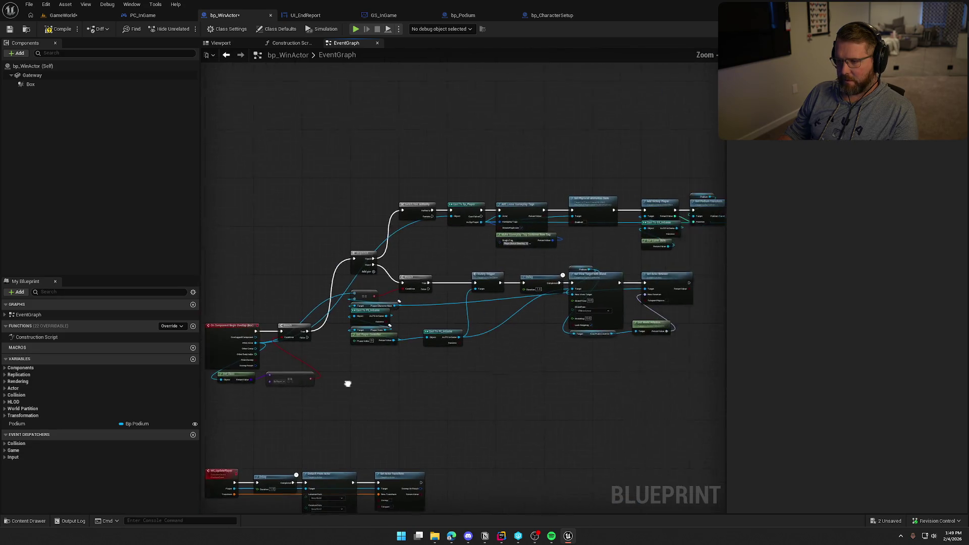
mouse_move(420, 250)
left_mouse_down()
mouse_move(708, 356)
mouse_move(631, 352)
left_mouse_up()
scroll(488, 316, "up", 5)
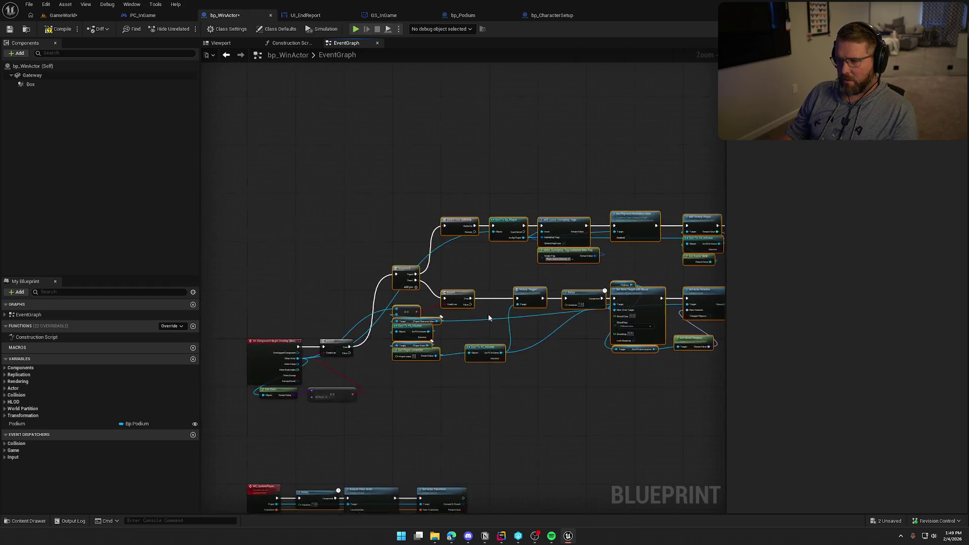
left_click_drag(487, 259, 540, 267)
left_click_drag(443, 262, 443, 165)
left_click(457, 435)
mouse_move(458, 434)
left_mouse_down()
mouse_move(452, 340)
mouse_move(474, 322)
left_mouse_up()
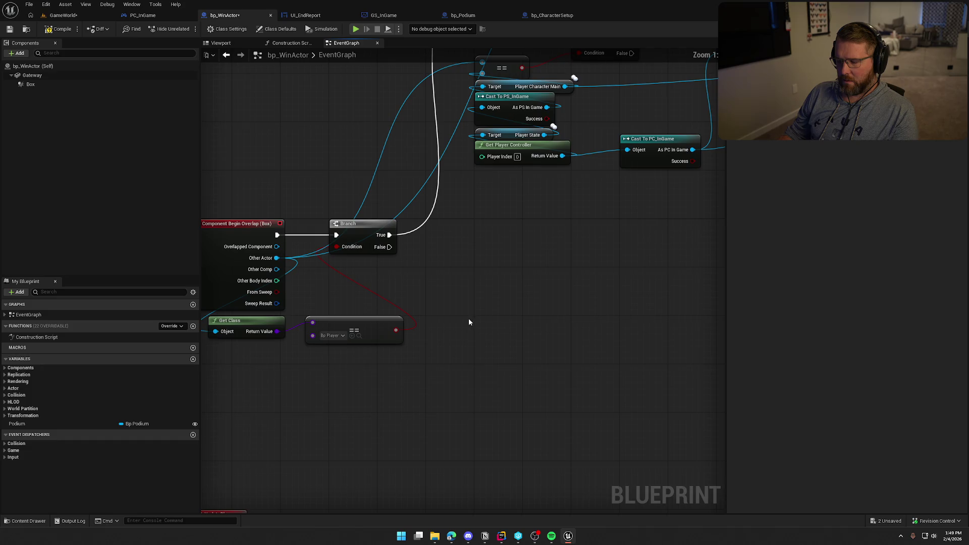
mouse_move(365, 335)
left_mouse_down()
mouse_move(352, 334)
mouse_move(412, 321)
left_mouse_up()
mouse_move(414, 253)
left_mouse_down()
mouse_move(465, 303)
mouse_move(454, 301)
left_mouse_up()
left_click(446, 286)
- Add a second Branch on the first Branch's False output
left_click(447, 271)
left_click_drag(415, 254, 457, 279)
left_click(421, 361)
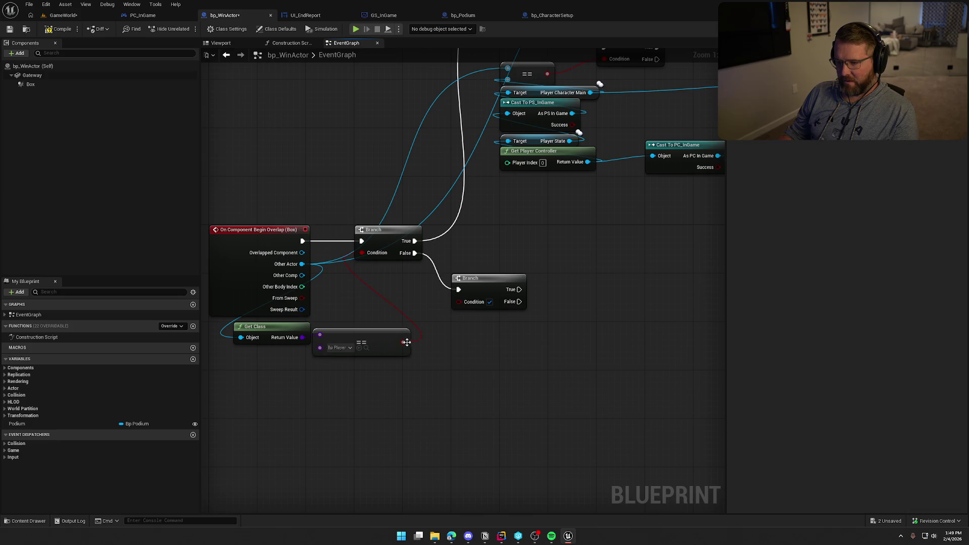
left_click_drag(302, 337, 341, 253)
key("Escape")
left_click_drag(388, 333, 402, 278)
- Add an == check against Bp AVSWagon feeding the second Branch's Condition, then select the check nodes
left_click_drag(302, 337, 358, 337)
type("==")
key("Return")
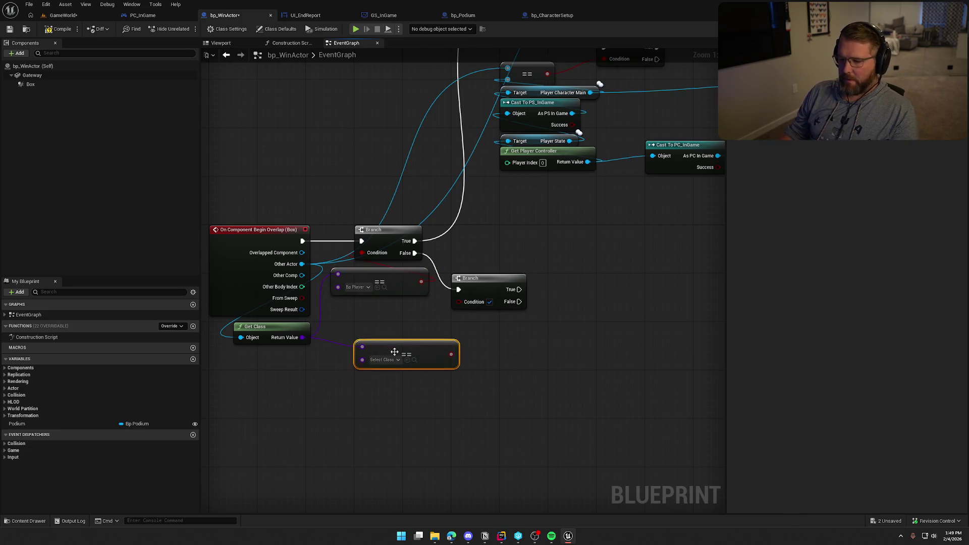
left_click(384, 359)
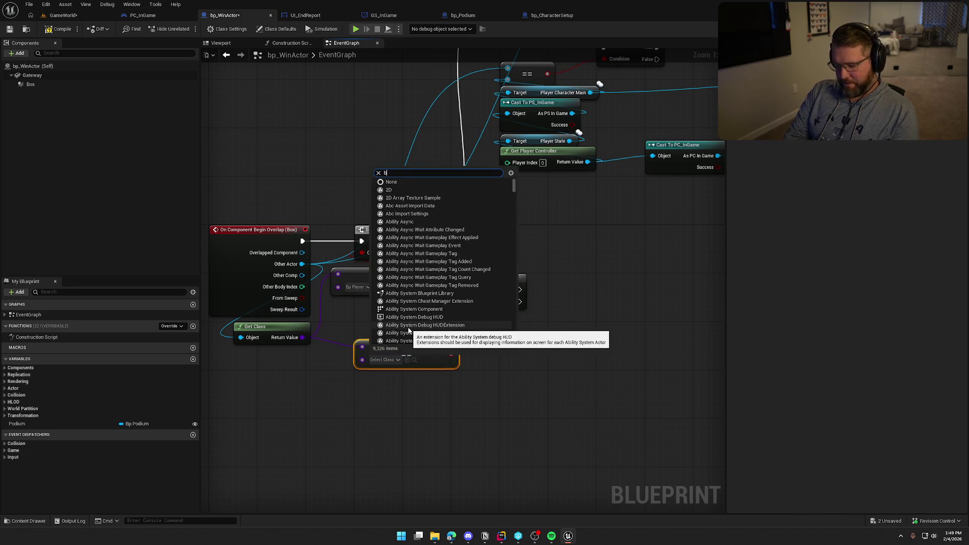
type("bp avs wa")
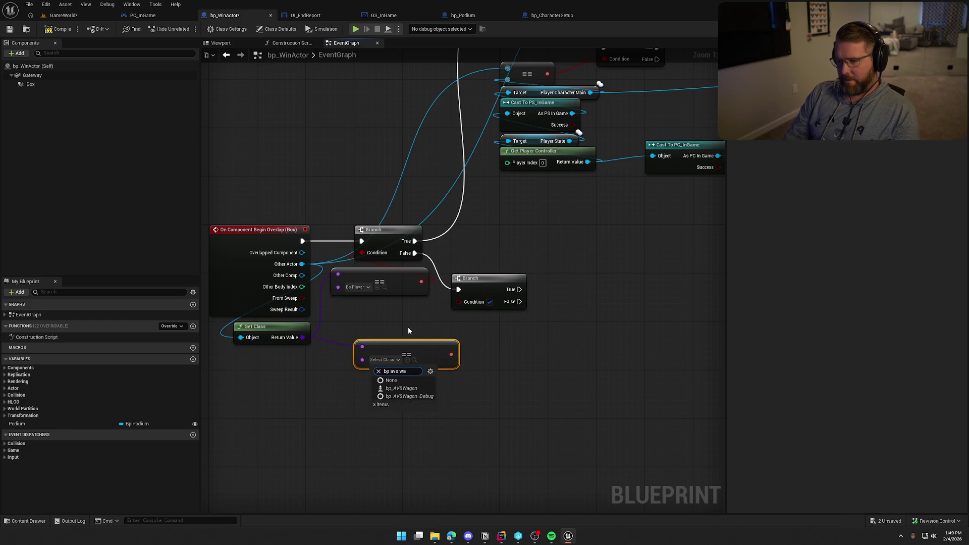
left_click(404, 388)
mouse_move(427, 355)
left_mouse_down()
mouse_move(403, 331)
mouse_move(465, 309)
mouse_move(459, 302)
left_mouse_up()
mouse_move(404, 324)
left_mouse_down()
mouse_move(406, 340)
mouse_move(407, 311)
left_mouse_up()
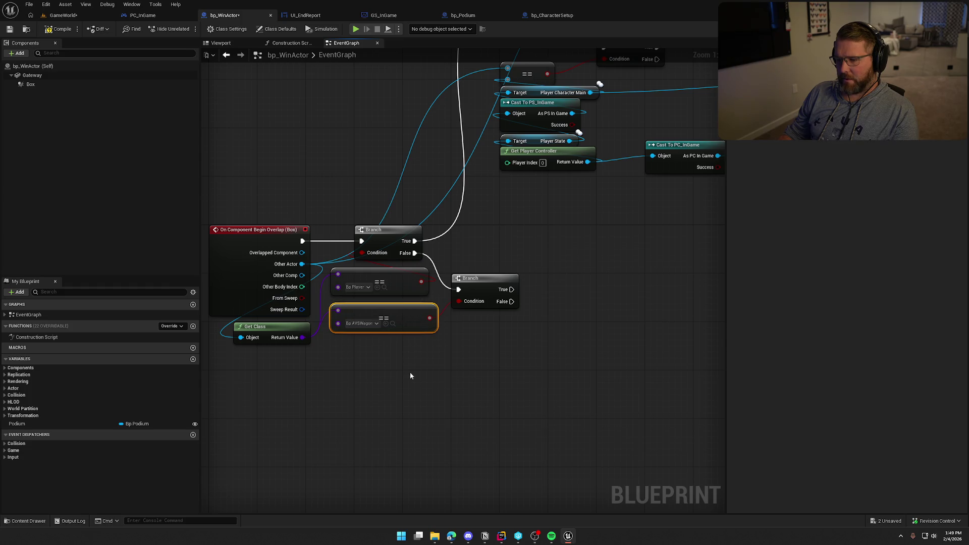
left_click_drag(410, 371, 418, 408)
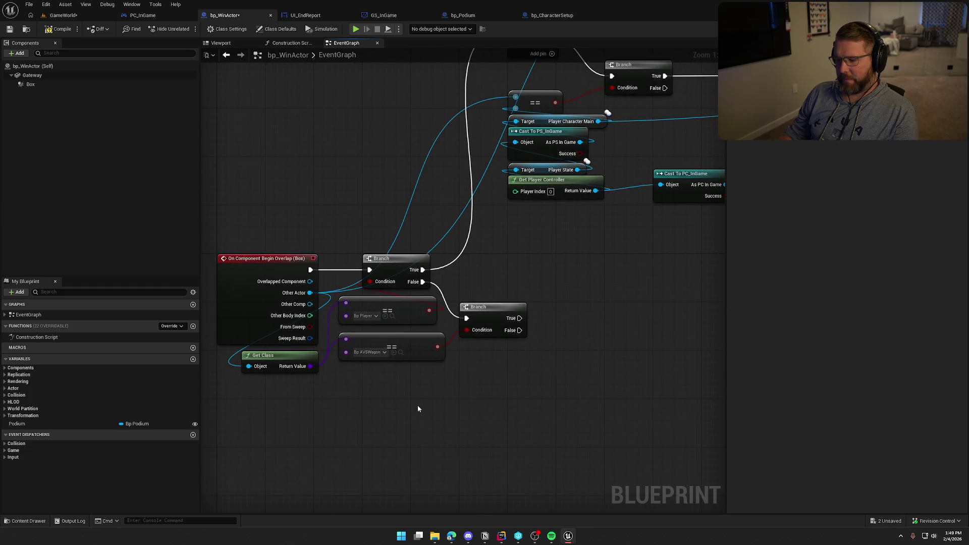
mouse_move(553, 408)
left_mouse_down()
mouse_move(368, 303)
mouse_move(352, 309)
left_mouse_up()
left_click_drag(364, 416, 262, 382)
- Delete the old Get Class comparison and Branch nodes
key("Delete")
left_click(387, 258)
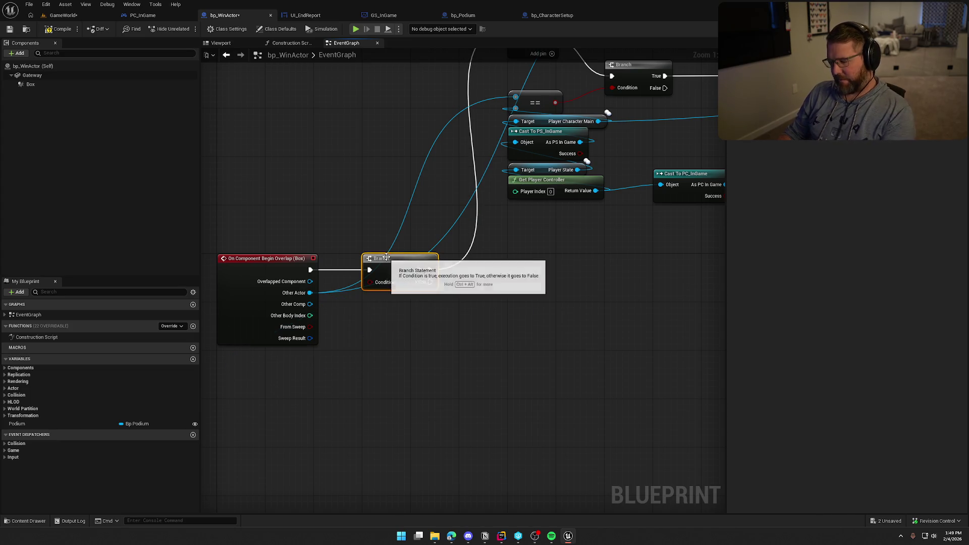
key("Delete")
- Cast Other Actor to bp_Player and run the Sequence when the cast succeeds
left_click_drag(310, 292, 380, 301)
type("cast to bp player")
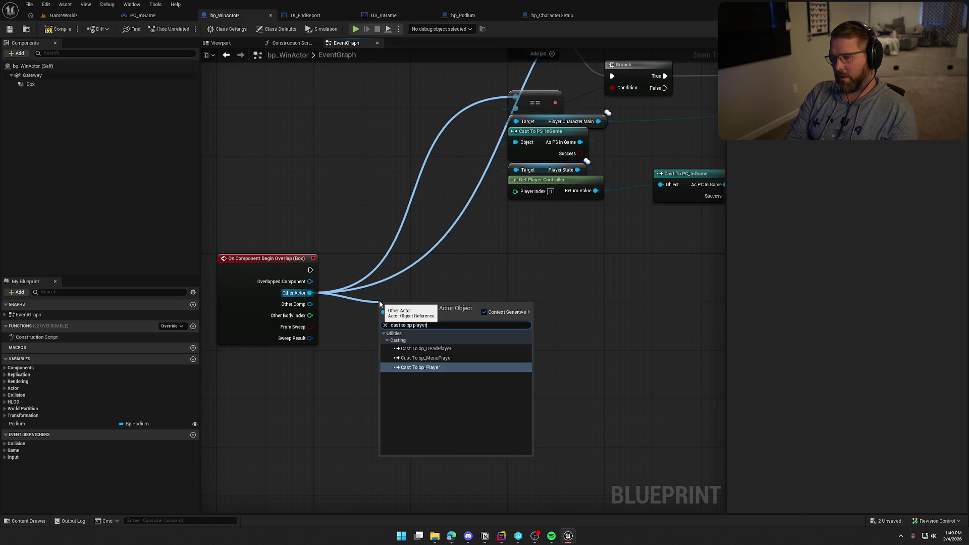
key("Return")
mouse_move(413, 314)
left_mouse_down()
mouse_move(401, 265)
mouse_move(422, 374)
mouse_move(469, 136)
left_mouse_up()
left_click_drag(435, 424, 425, 297)
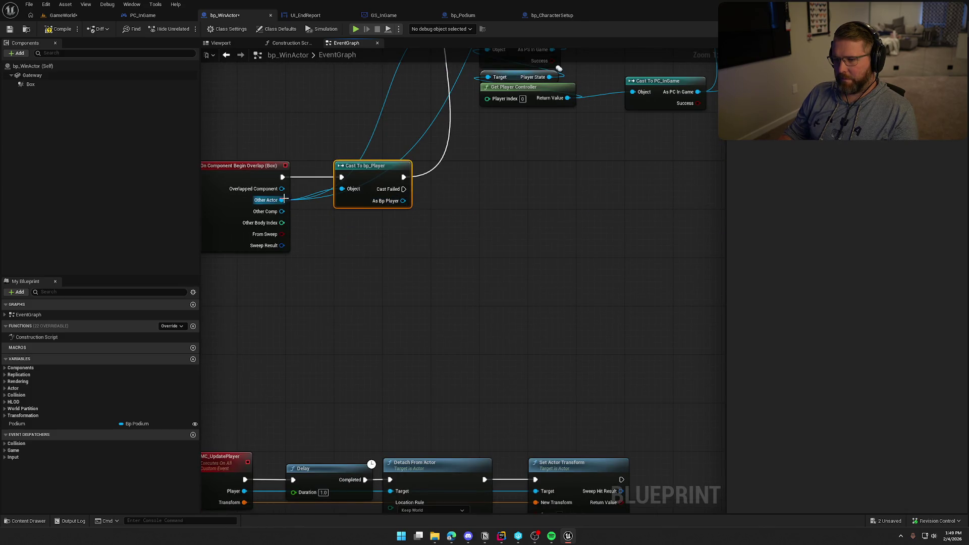
- Add Cast To bp_AVSWagon on Other Actor, fired when the bp_Player cast fails
left_click_drag(282, 199, 365, 249)
type("cast to ab")
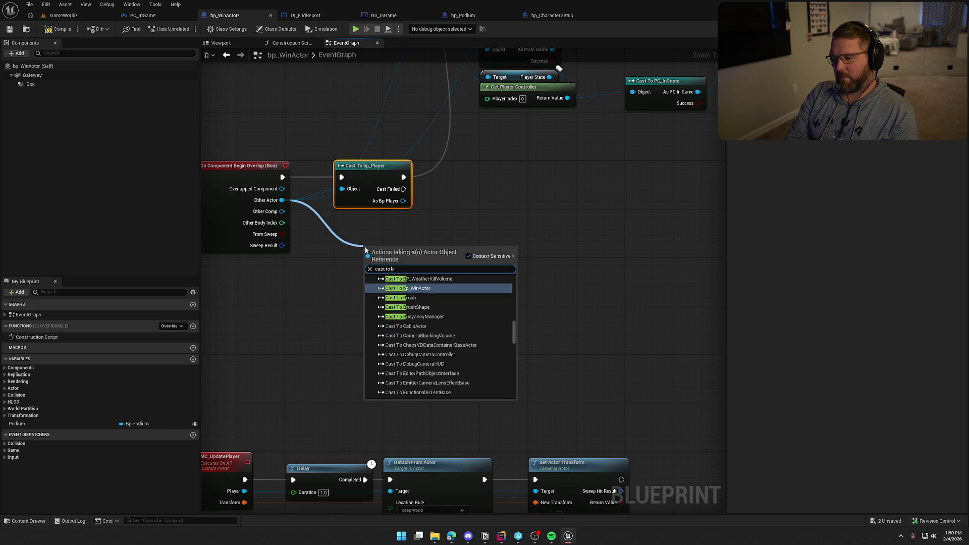
key("BackSpace")
key("BackSpace")
type("bp avs")
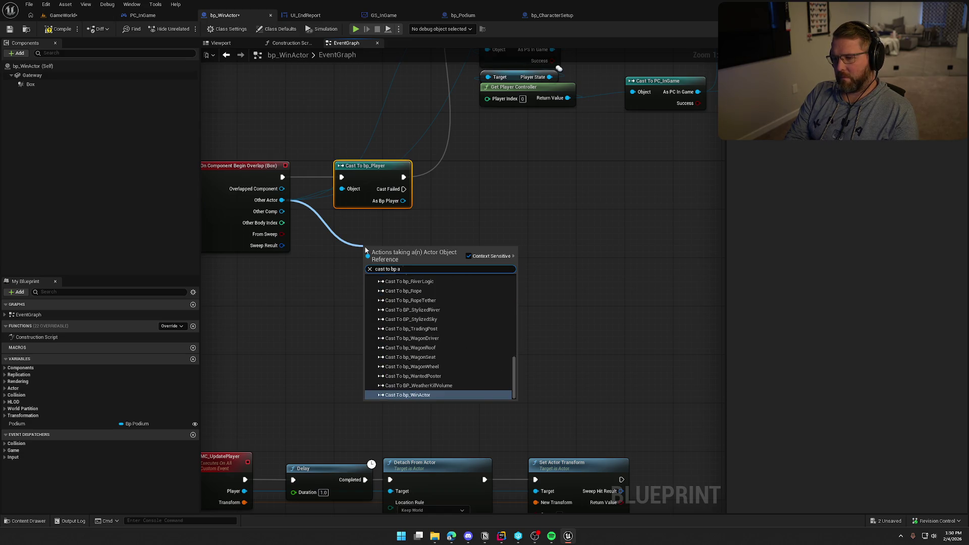
key("Return")
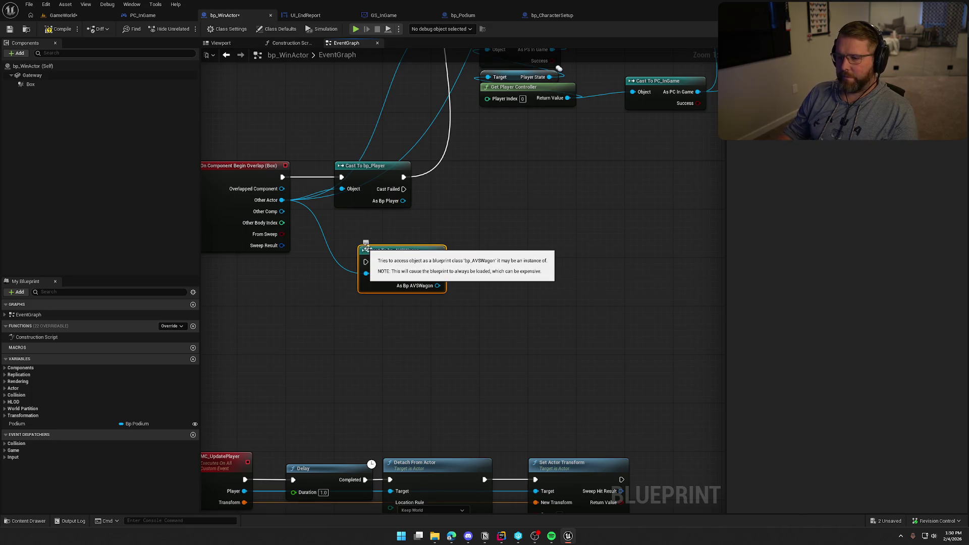
left_click_drag(365, 262, 403, 189)
left_click_drag(438, 286, 550, 291)
key("Escape")
left_click_drag(412, 253, 481, 220)
left_click(446, 301)
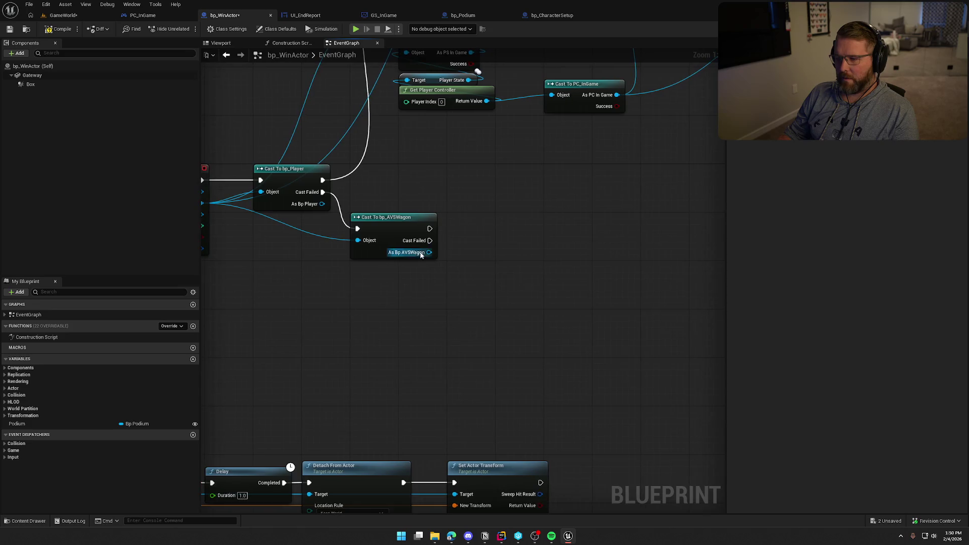
- Add Cast To PickupActor on Other Actor, fired when the bp_AVSWagon cast fails
left_click_drag(290, 169, 413, 249)
type("cast to pickup")
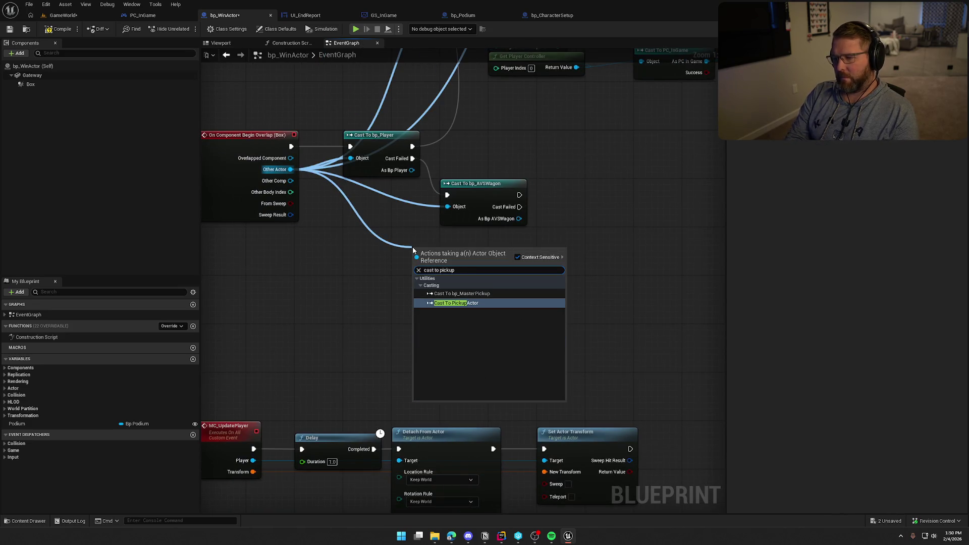
key("Return")
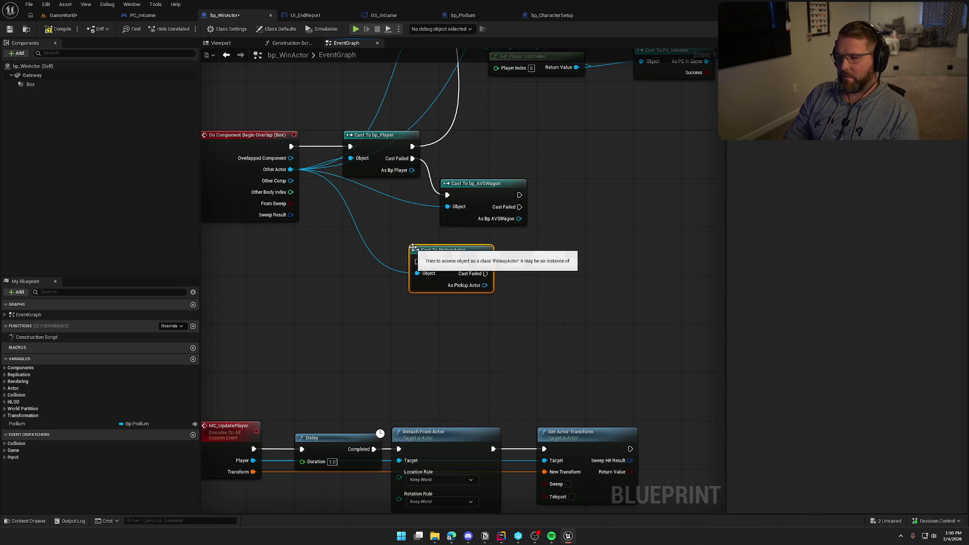
mouse_move(424, 262)
left_mouse_down()
mouse_move(519, 231)
mouse_move(528, 223)
mouse_move(520, 207)
left_mouse_up()
mouse_move(459, 258)
left_mouse_down()
mouse_move(580, 262)
mouse_move(586, 239)
left_mouse_up()
left_click_drag(456, 366, 473, 400)
mouse_move(341, 139)
left_mouse_down()
mouse_move(373, 222)
mouse_move(674, 377)
mouse_move(364, 217)
left_mouse_up()
left_click(518, 247)
mouse_move(519, 246)
left_mouse_down()
mouse_move(475, 213)
mouse_move(529, 168)
left_mouse_up()
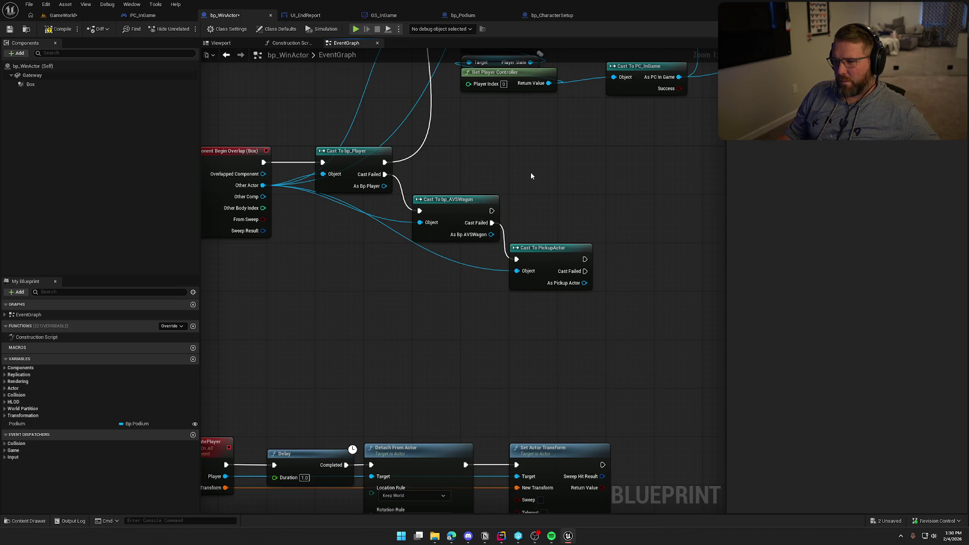
- Add an Actor Has Tag node on Other Actor, then delete it again
mouse_move(531, 176)
left_mouse_down()
mouse_move(575, 184)
mouse_move(589, 199)
left_mouse_up()
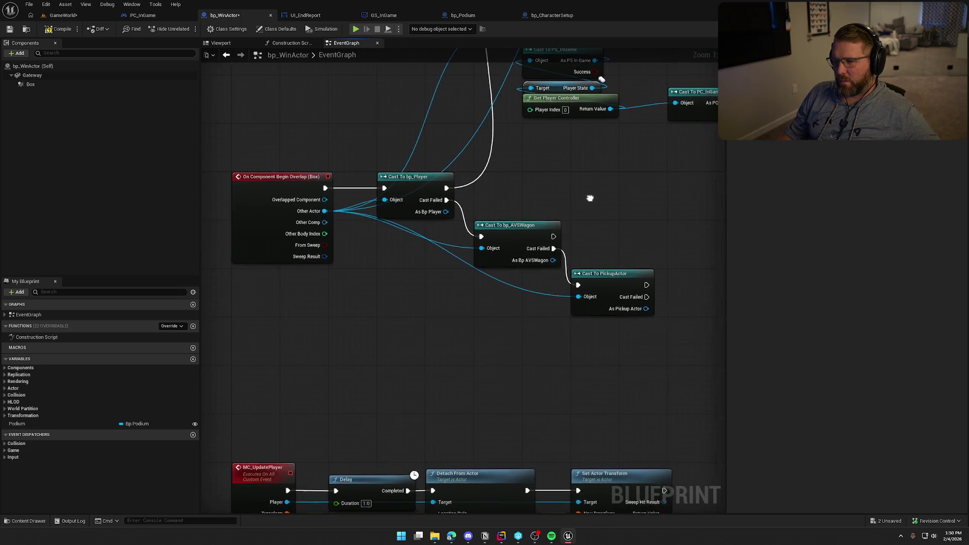
left_click_drag(316, 207, 360, 248)
type("has tag")
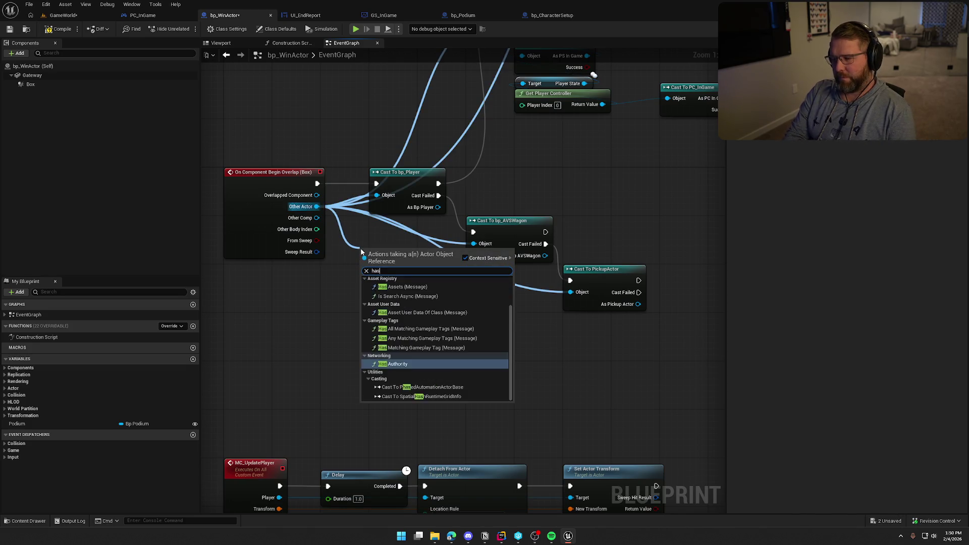
key("Return")
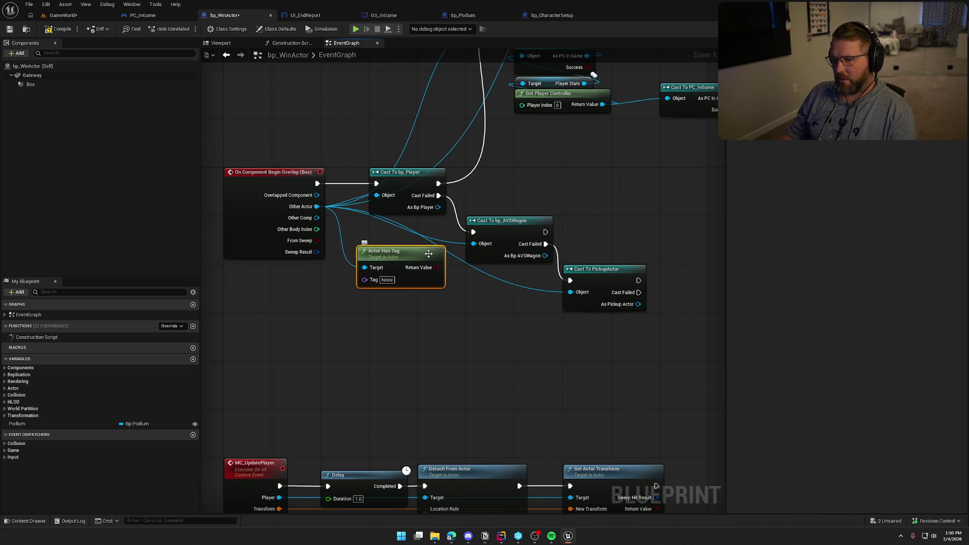
key("Delete")
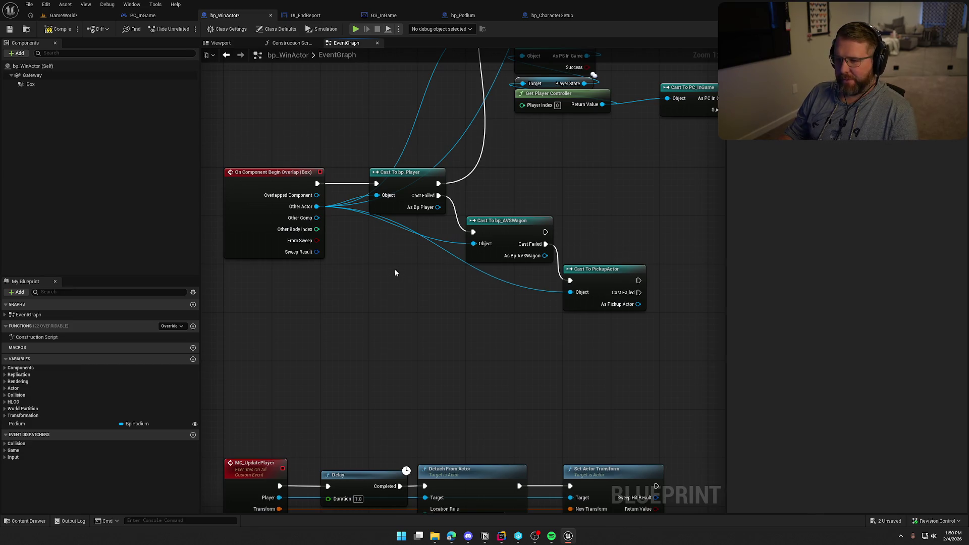
mouse_move(464, 322)
left_mouse_down()
mouse_move(372, 318)
mouse_move(375, 325)
mouse_move(294, 313)
left_mouse_up()
right_click(293, 314)
key("Escape")
left_click_drag(264, 283, 342, 271)
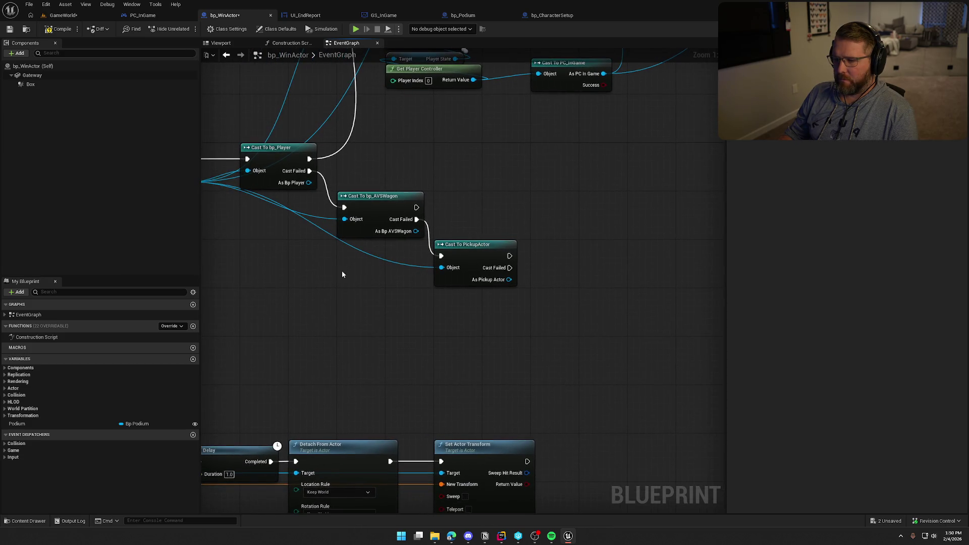
left_click_drag(415, 207, 539, 204)
left_click(553, 167)
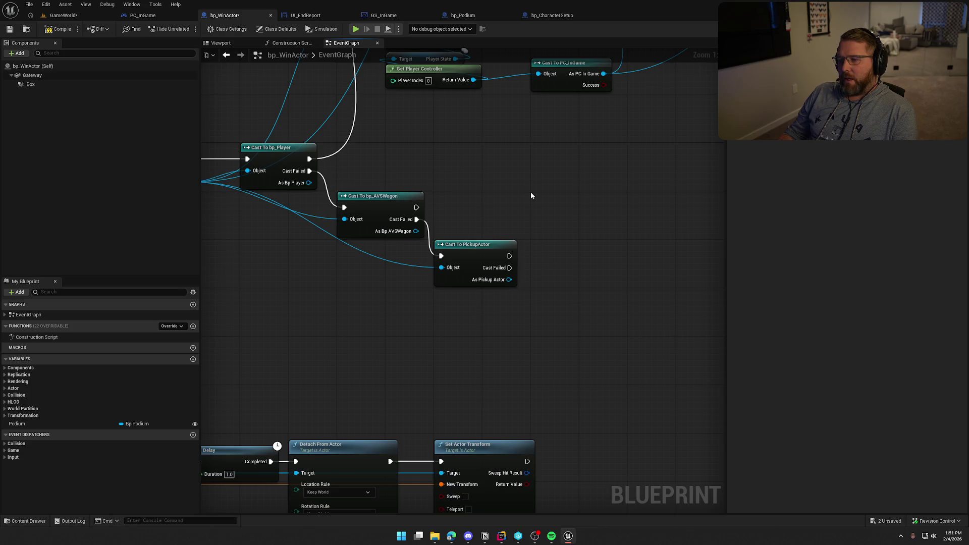
left_click_drag(353, 169, 399, 305)
- Get the Wagon Parts Health array from the As Bp AVSWagon reference
left_click_drag(411, 230, 508, 198)
type("get")
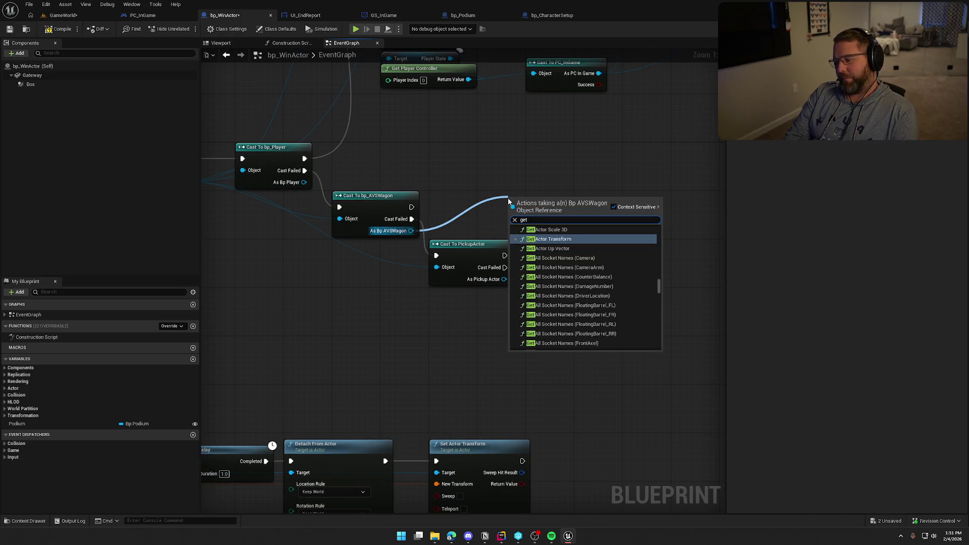
type(" component hea")
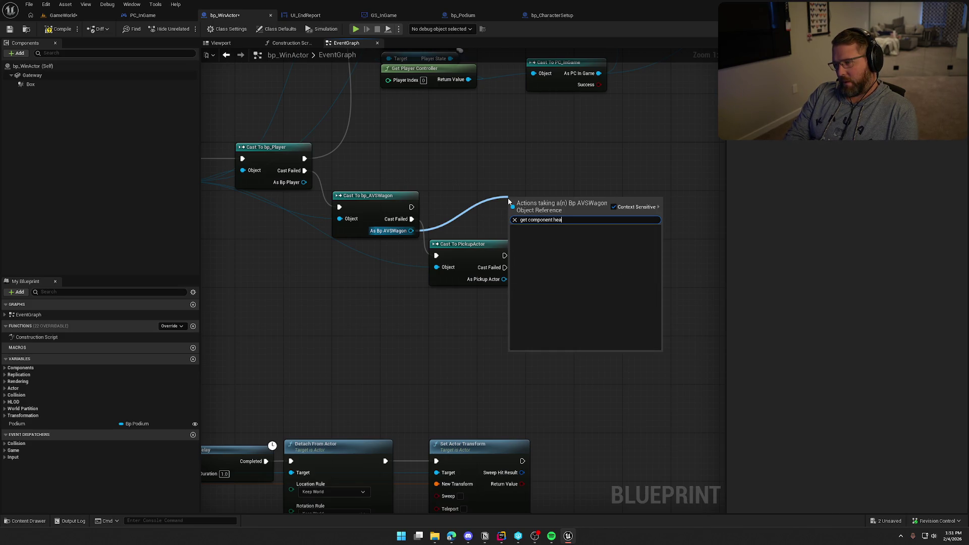
key("BackSpace")
key("BackSpace")
key("BackSpace")
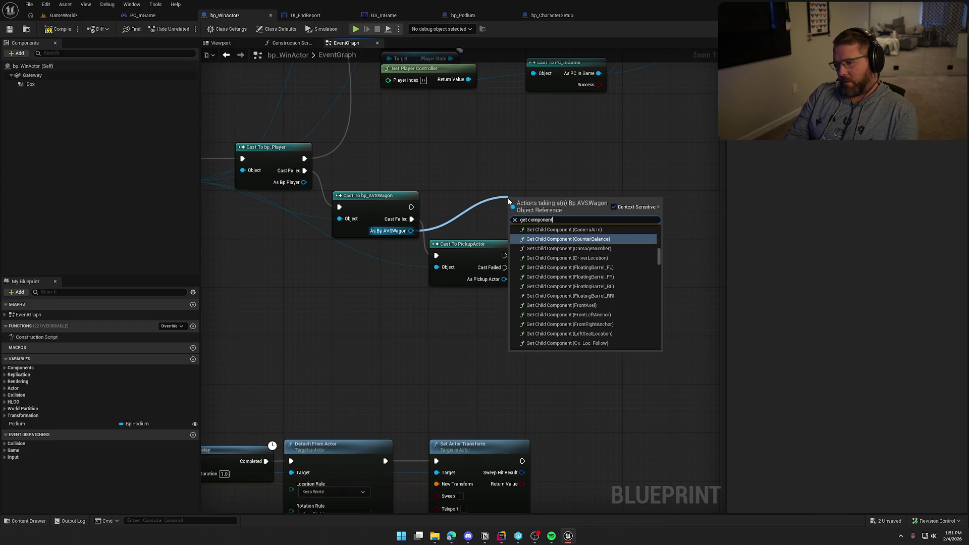
key("BackSpace")
key("BackSpace")
key("BackSpace")
type("hela")
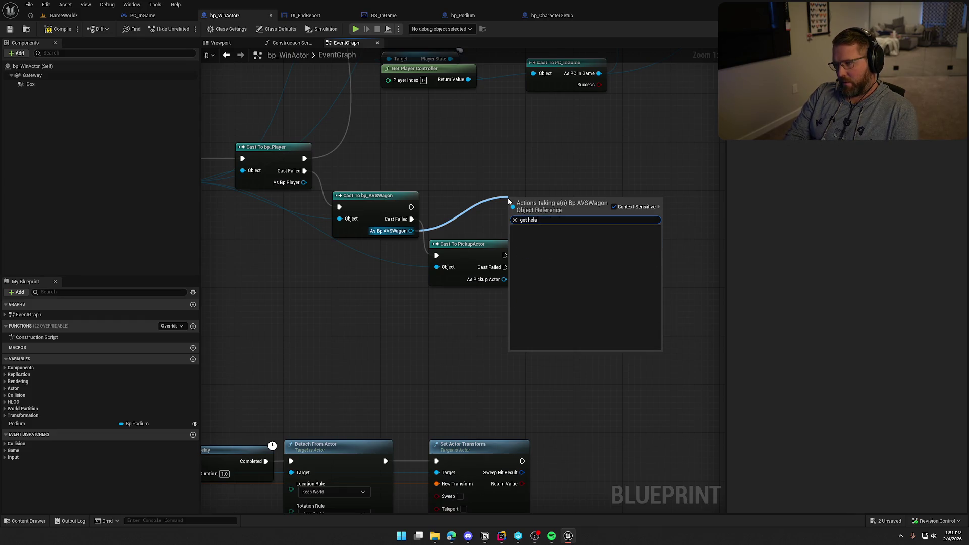
key("BackSpace")
key("BackSpace")
type("al")
key("Return")
- Add a For Each Loop over Wagon Parts Health, run after a successful wagon cast
mouse_move(542, 199)
left_mouse_down()
mouse_move(462, 204)
mouse_move(472, 325)
left_mouse_up()
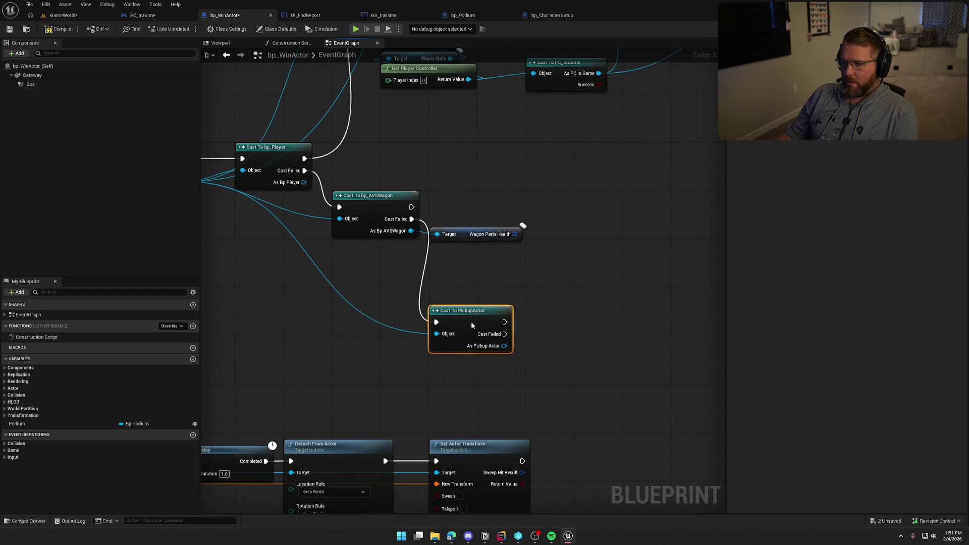
left_click(578, 192)
mouse_move(589, 222)
left_mouse_down()
mouse_move(559, 212)
mouse_move(514, 234)
left_mouse_up()
mouse_move(412, 207)
left_mouse_down()
mouse_move(554, 206)
mouse_move(519, 161)
left_mouse_up()
left_click(433, 213)
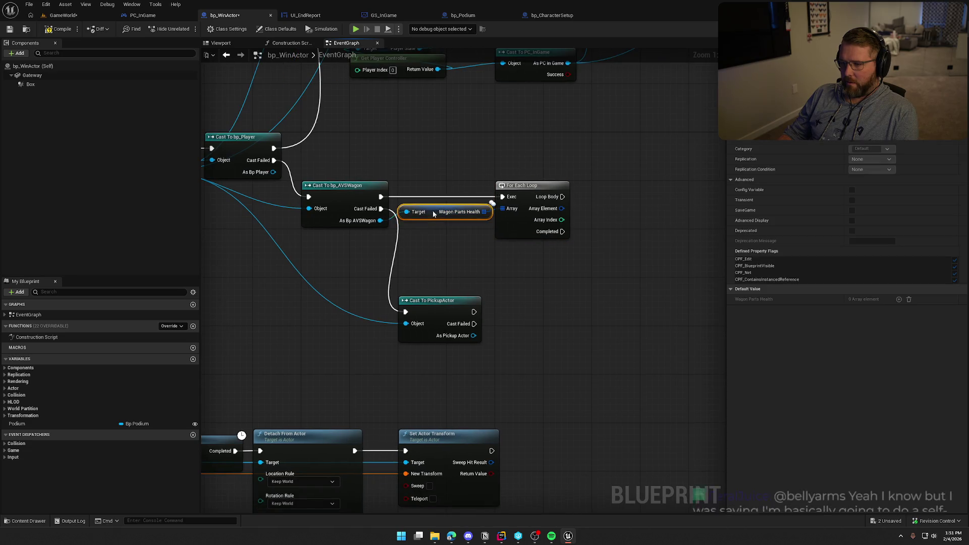
left_click_drag(457, 160, 442, 163)
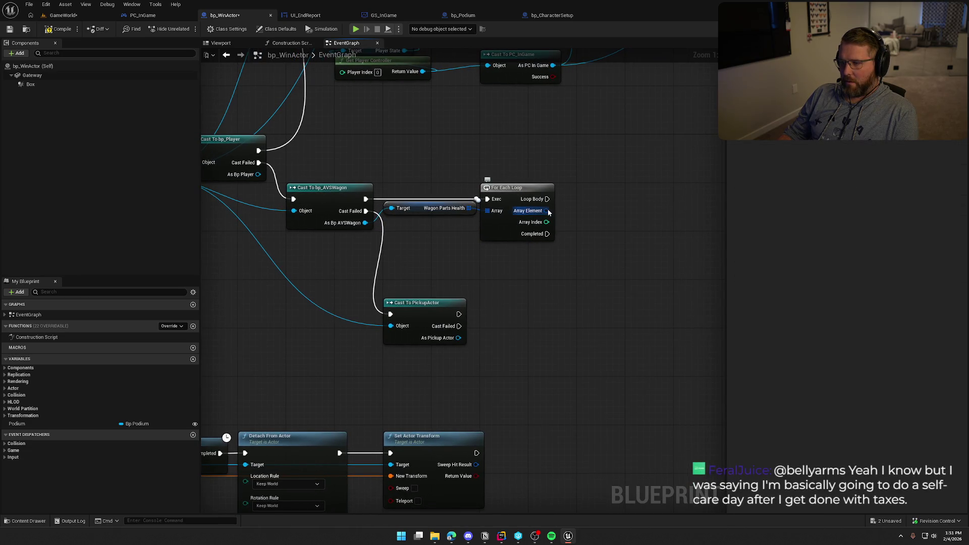
- Break the loop's Array Element with a Break Wagon Component Health node
left_click_drag(549, 212, 583, 214)
type("break")
key("Return")
mouse_move(640, 197)
left_mouse_down()
mouse_move(463, 198)
mouse_move(547, 318)
mouse_move(461, 271)
left_mouse_up()
mouse_move(486, 219)
left_mouse_down()
mouse_move(462, 218)
mouse_move(552, 246)
mouse_move(502, 241)
left_mouse_up()
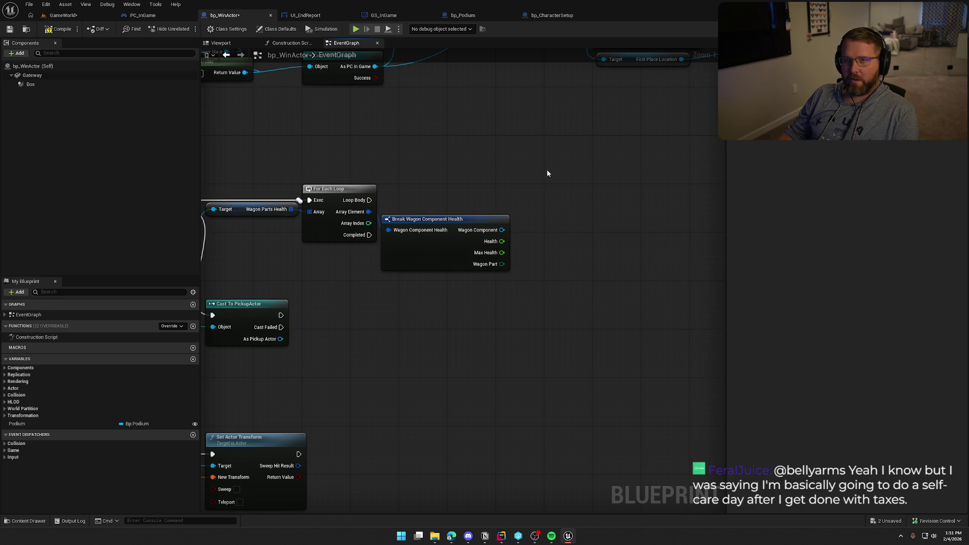
left_click_drag(547, 169, 553, 186)
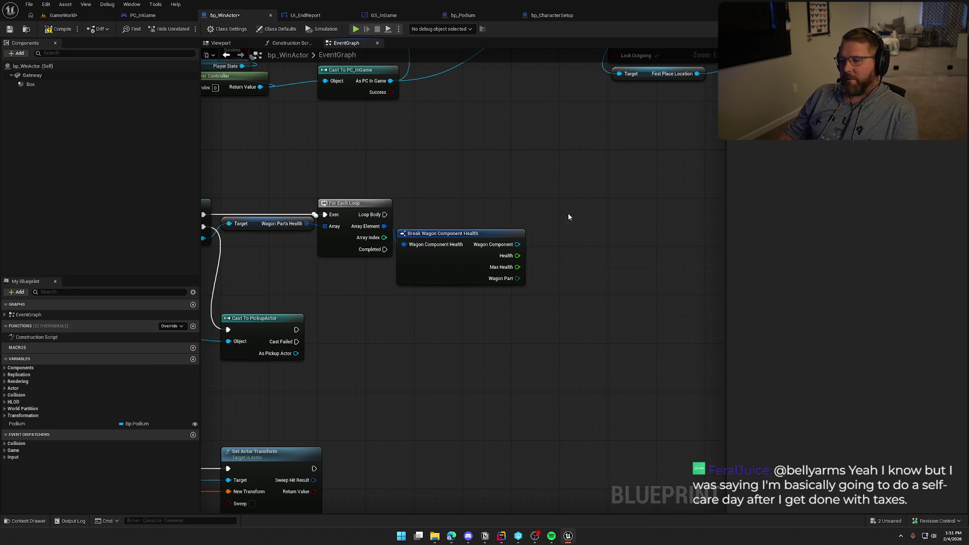
- Divide Health by Max Health and hide the break node's unused pins
mouse_move(517, 256)
left_mouse_down()
mouse_move(547, 263)
mouse_move(540, 276)
mouse_move(549, 278)
mouse_move(552, 263)
left_mouse_up()
type("/")
key("Return")
left_click(461, 263)
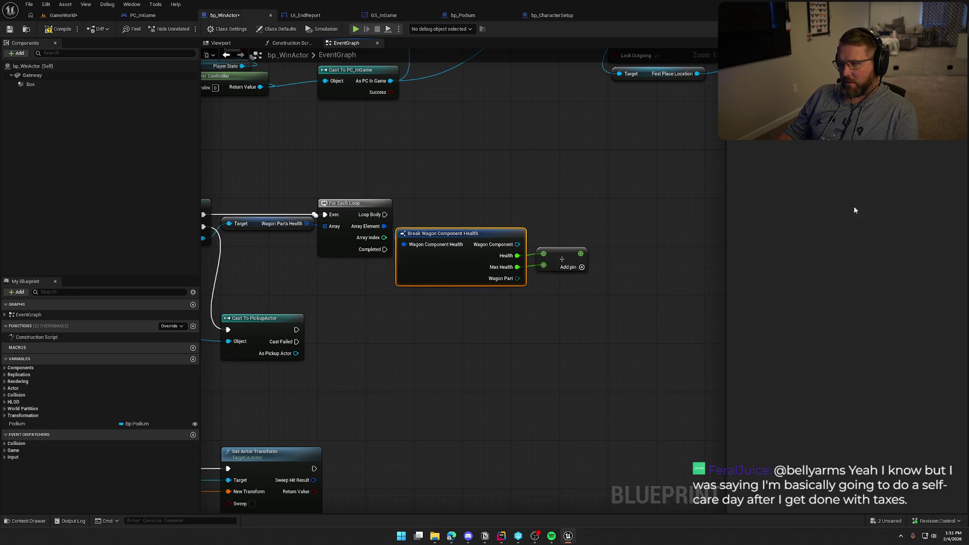
left_click_drag(444, 239, 462, 258)
left_click(462, 208)
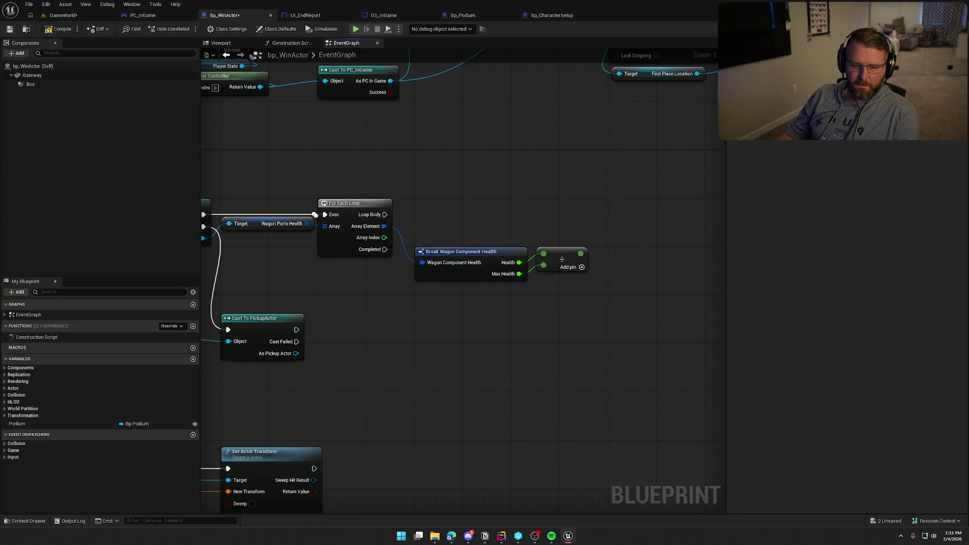
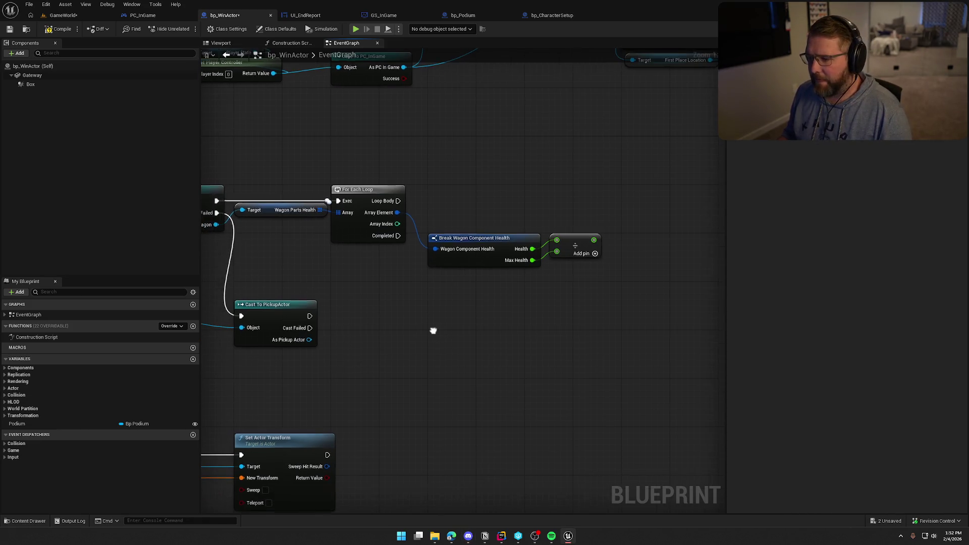
- Feed the Health / Max Health divide result into a Multiply node with 100.0 as its multiplier
left_click_drag(432, 332, 377, 298)
left_click(519, 232)
mouse_move(518, 231)
left_mouse_down()
mouse_move(487, 223)
mouse_move(530, 230)
left_mouse_up()
key("Escape")
left_click_drag(420, 208, 510, 274)
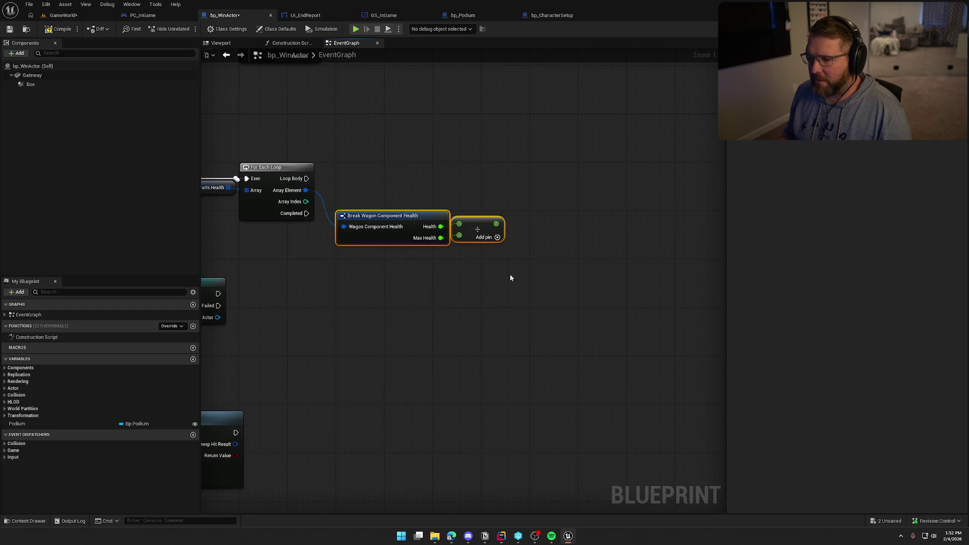
left_click(403, 172)
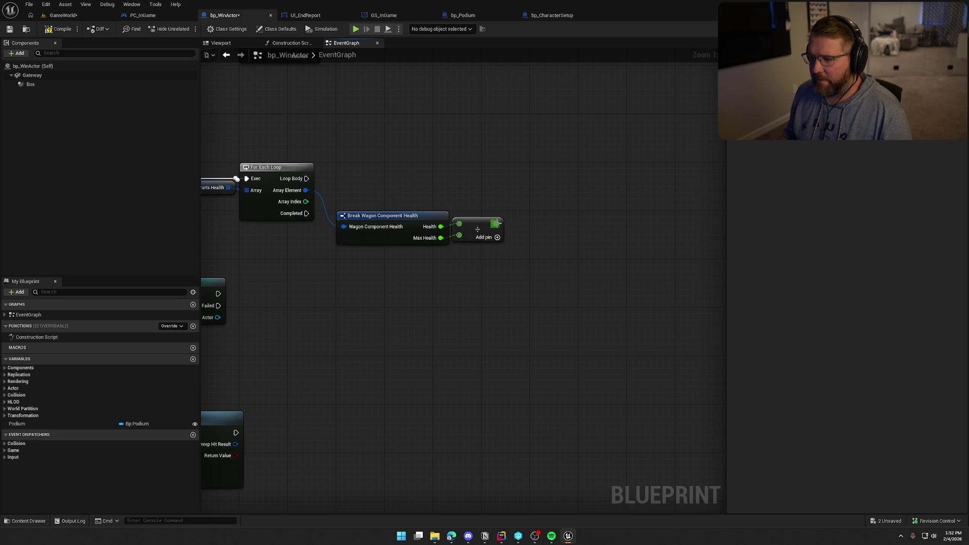
left_click_drag(496, 224, 533, 223)
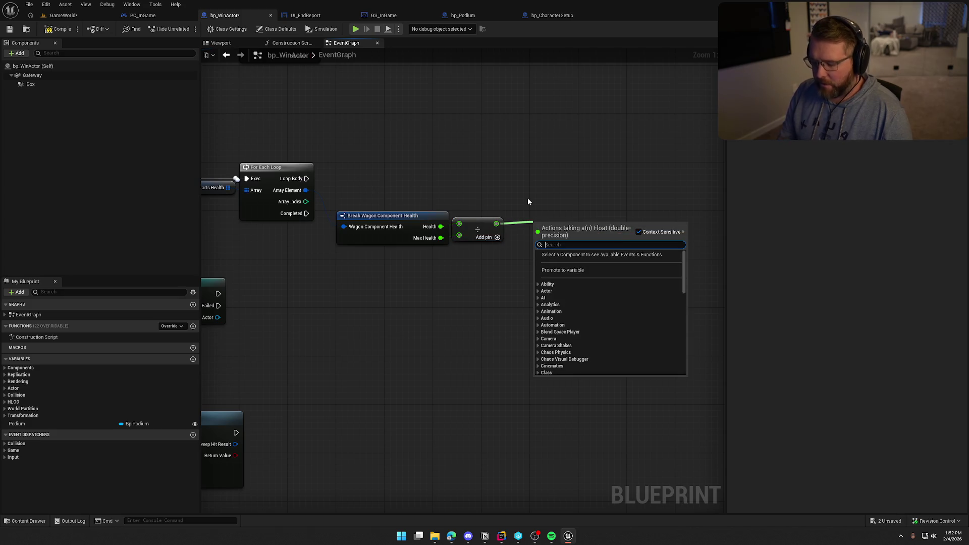
type("*")
key("Return")
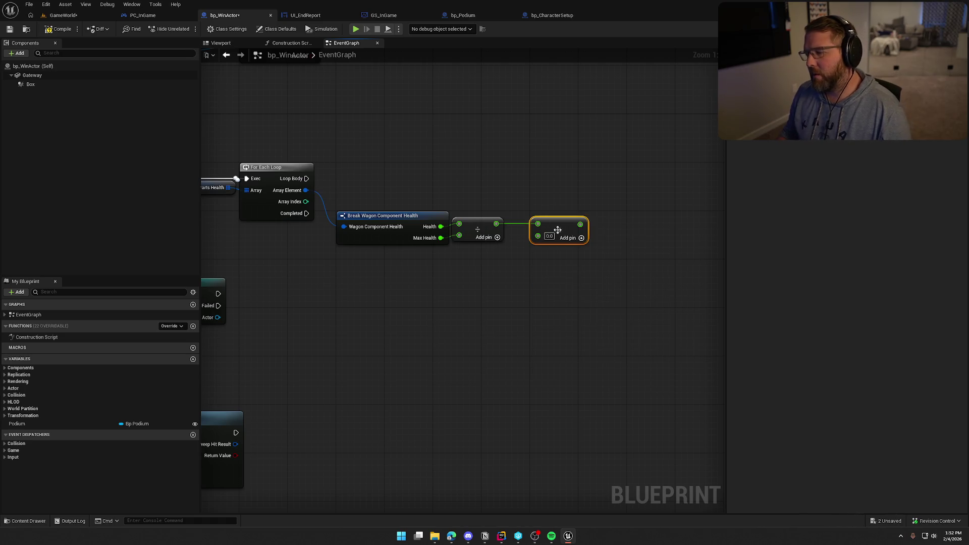
type("100")
left_click(553, 120)
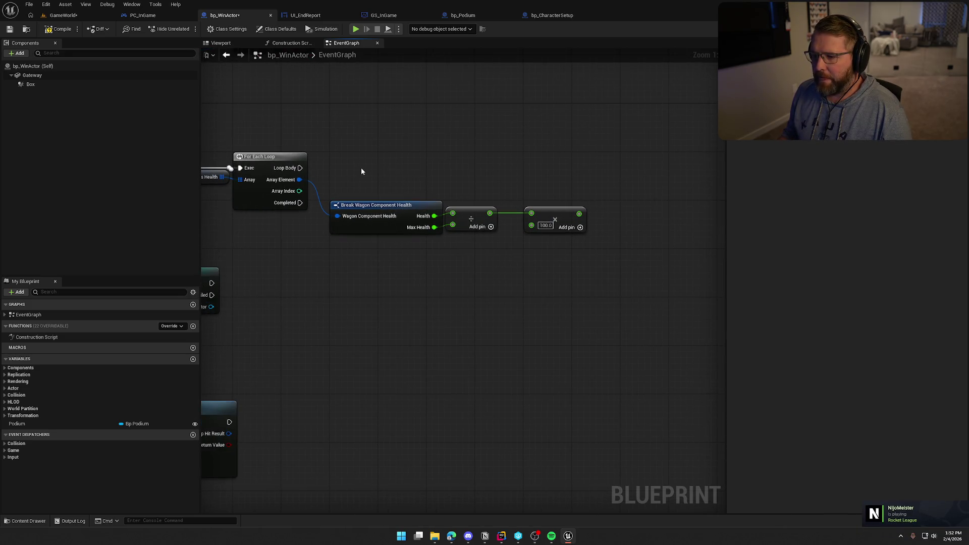
mouse_move(350, 170)
left_mouse_down()
mouse_move(379, 188)
mouse_move(463, 295)
mouse_move(406, 210)
mouse_move(629, 219)
left_mouse_up()
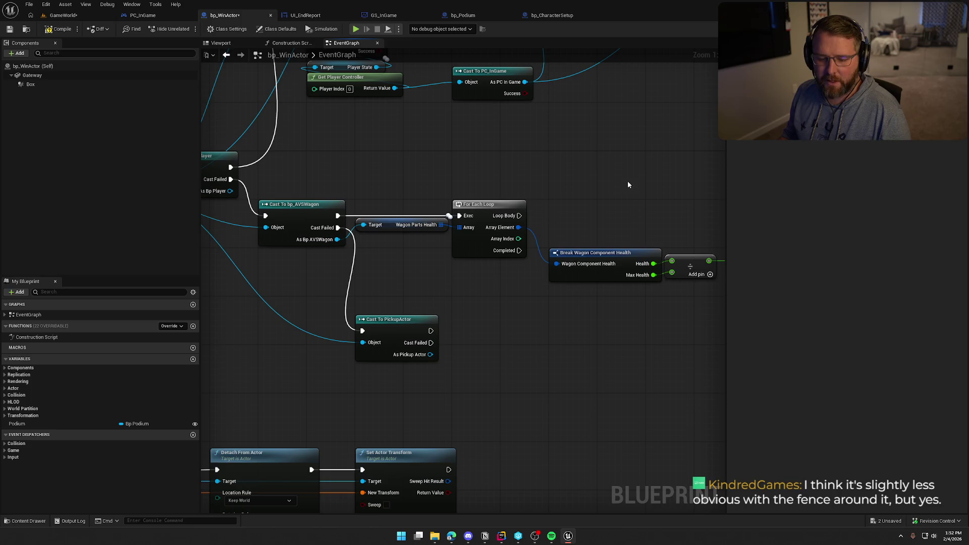
- Straighten the wires between the health Break, divide and multiply nodes
mouse_move(599, 342)
left_mouse_down()
mouse_move(576, 328)
mouse_move(449, 313)
left_mouse_up()
left_click_drag(474, 251, 486, 250)
left_click_drag(381, 210, 519, 299)
left_click_drag(379, 189, 555, 328)
key("q")
left_click(384, 205)
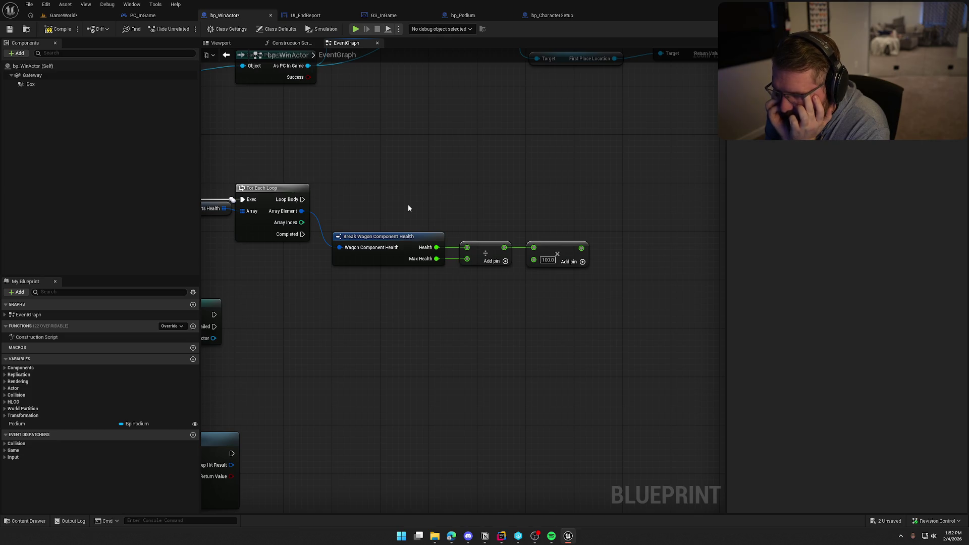
- Move the Cast To PickupActor node up near the top of the view
mouse_move(408, 204)
left_mouse_down()
mouse_move(539, 185)
mouse_move(708, 184)
left_mouse_up()
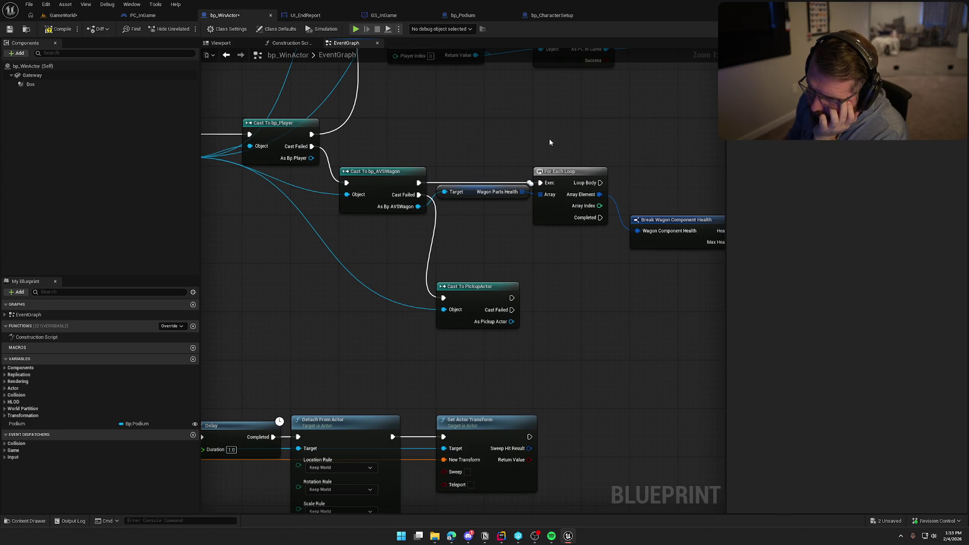
mouse_move(550, 142)
left_mouse_down()
mouse_move(635, 163)
mouse_move(493, 155)
mouse_move(578, 166)
mouse_move(614, 298)
mouse_move(531, 165)
left_mouse_up()
mouse_move(526, 315)
left_mouse_down()
mouse_move(525, 297)
mouse_move(504, 297)
left_mouse_up()
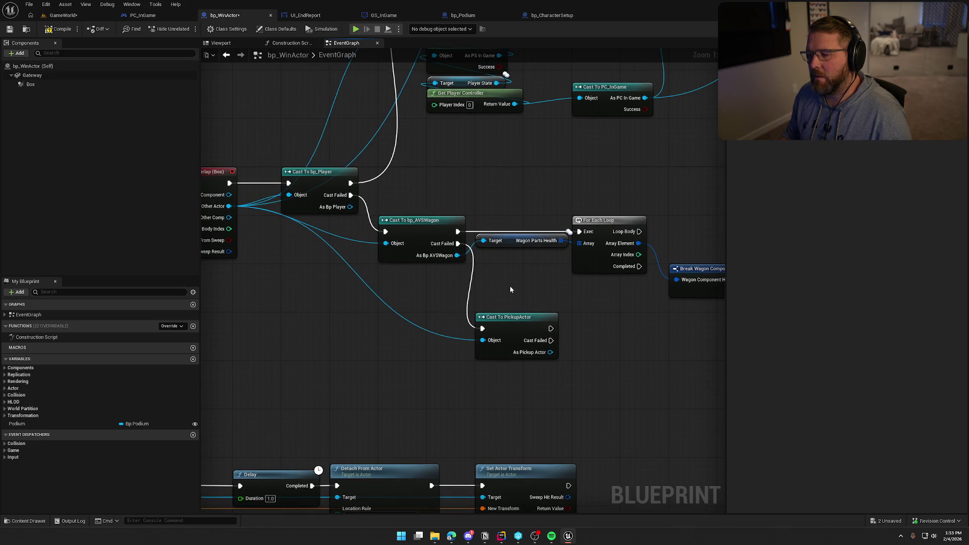
mouse_move(492, 301)
left_mouse_down()
mouse_move(444, 283)
mouse_move(495, 289)
mouse_move(622, 138)
mouse_move(642, 263)
mouse_move(660, 273)
mouse_move(469, 256)
left_mouse_up()
- Add a Detach From Actor node for the pickup with location, rotation and scale rules set to Keep World
type("detach")
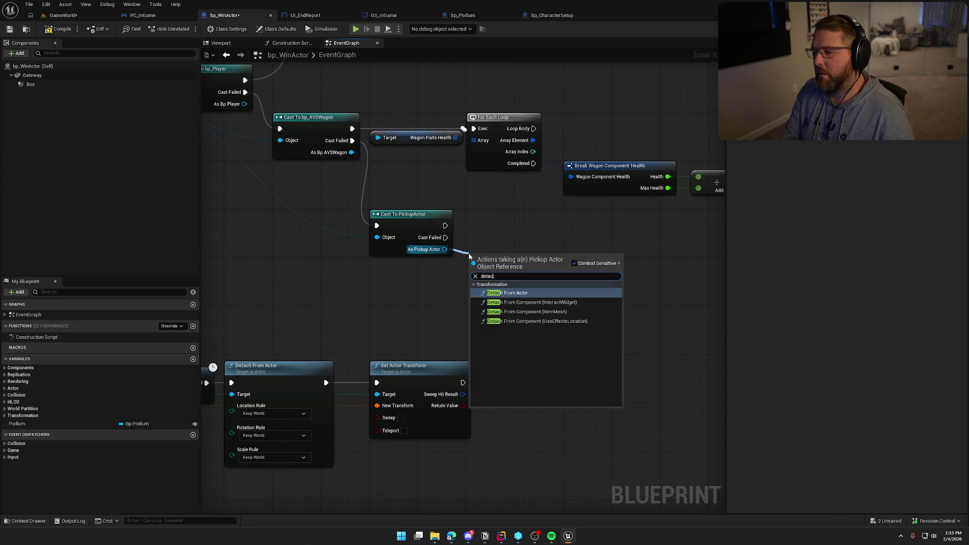
key("Return")
left_click_drag(509, 260, 507, 222)
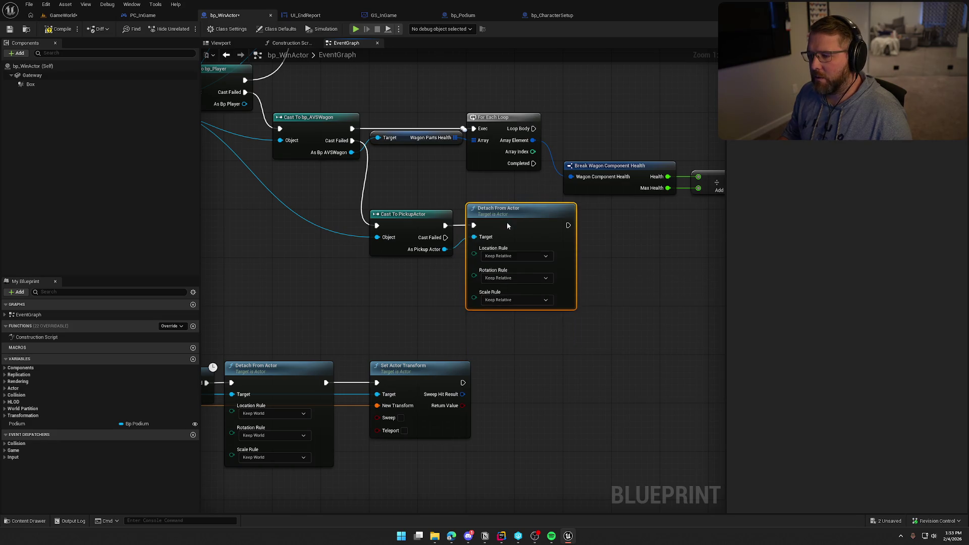
left_click(509, 256)
left_click(508, 274)
left_click(515, 278)
left_click(497, 296)
left_click(515, 300)
left_click(497, 318)
left_click(549, 352)
- Move the MC_UpdatePlayer chain of nodes further down
scroll(623, 288, "down", 3)
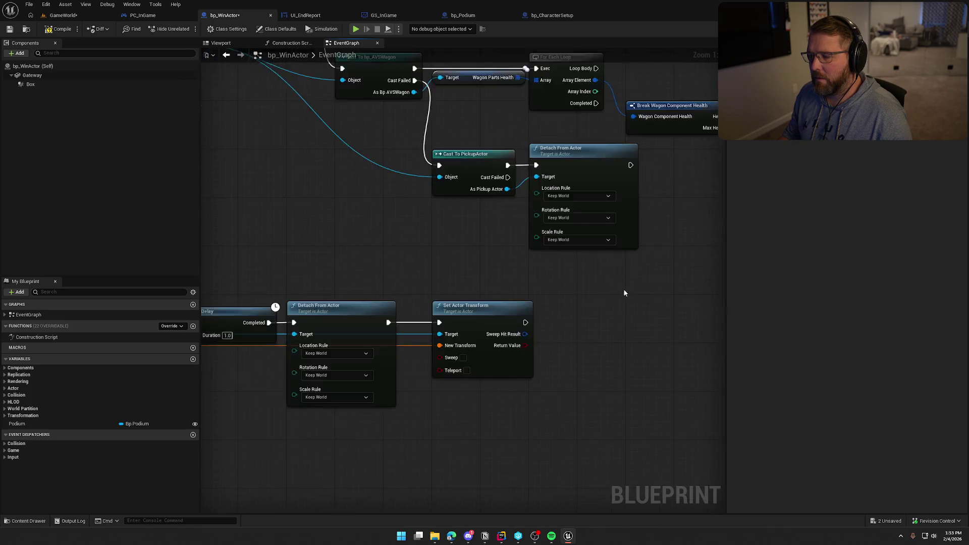
mouse_move(616, 334)
left_mouse_down()
mouse_move(362, 252)
mouse_move(385, 338)
left_mouse_up()
scroll(374, 258, "up", 1)
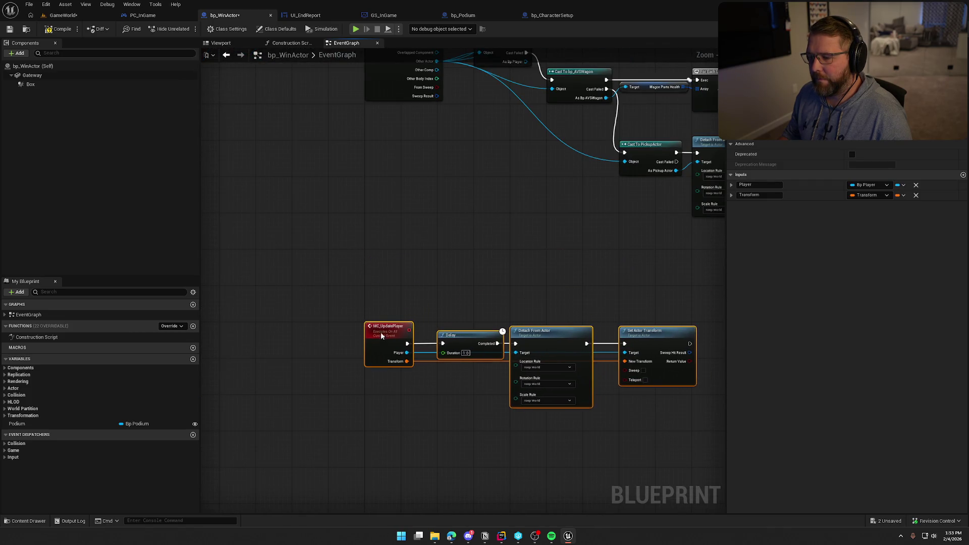
left_click(492, 259)
- Reposition the Cast To PickupActor and Detach From Actor nodes lower in the graph
left_click_drag(489, 260, 396, 322)
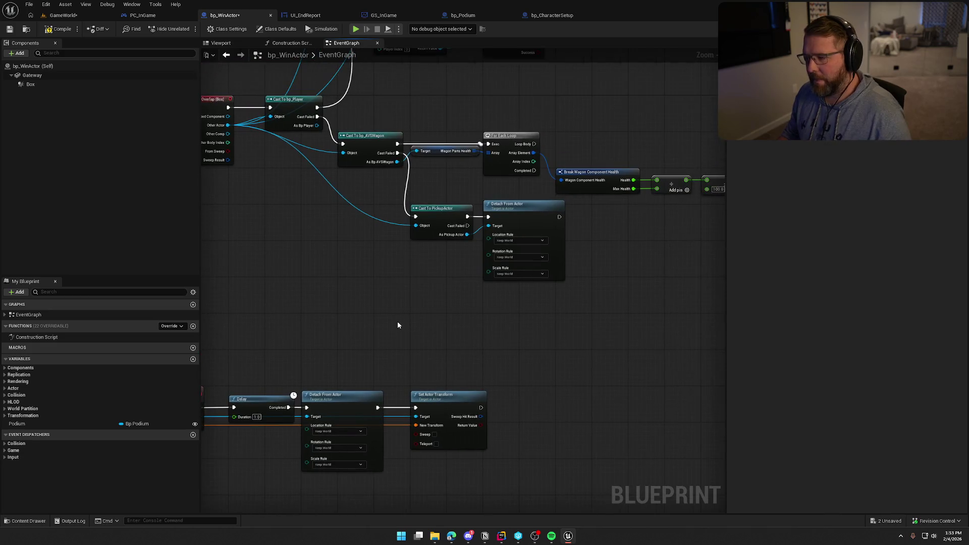
scroll(396, 322, "up", 2)
mouse_move(536, 262)
left_mouse_down()
mouse_move(393, 189)
mouse_move(395, 237)
left_mouse_up()
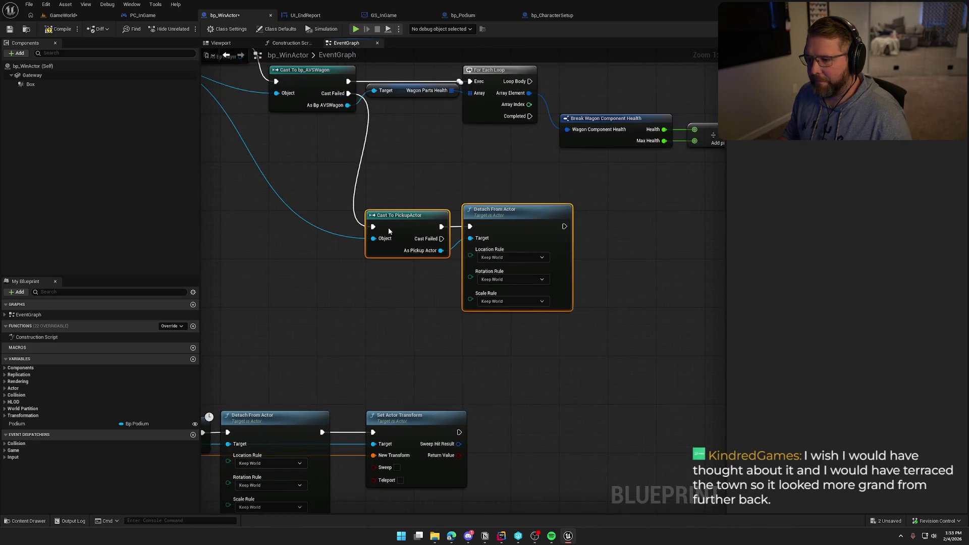
left_click(452, 188)
left_click_drag(481, 187, 521, 195)
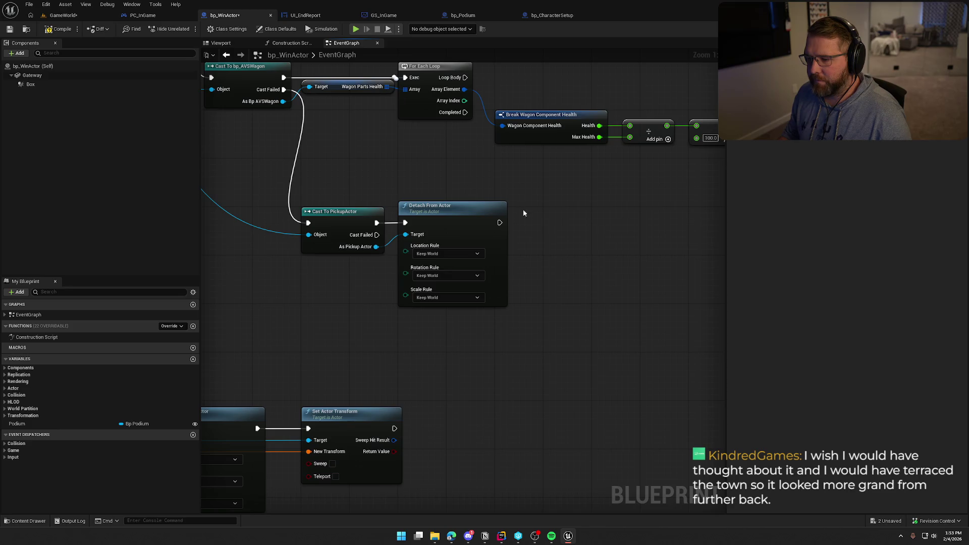
left_click_drag(547, 255, 500, 260)
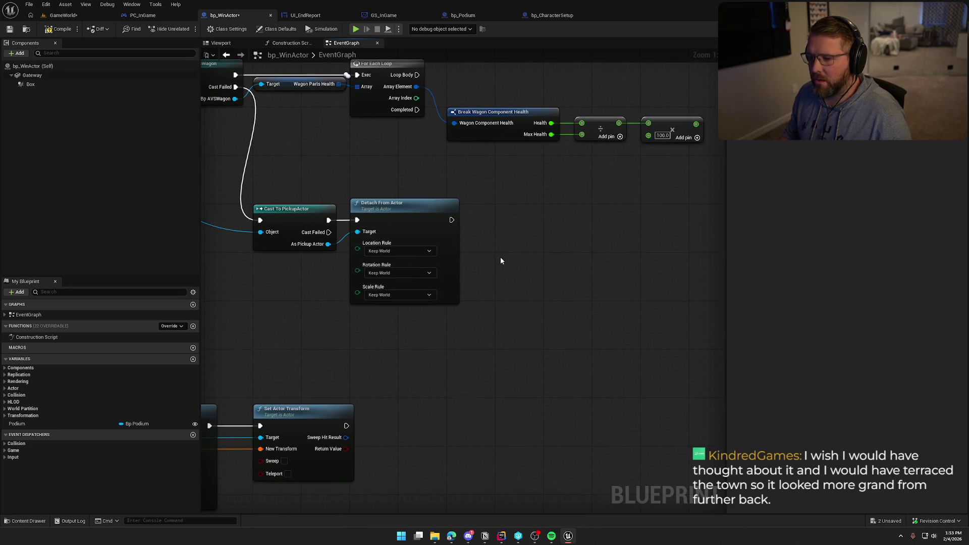
mouse_move(294, 196)
left_mouse_down()
mouse_move(321, 301)
mouse_move(321, 288)
left_mouse_up()
left_click(321, 288)
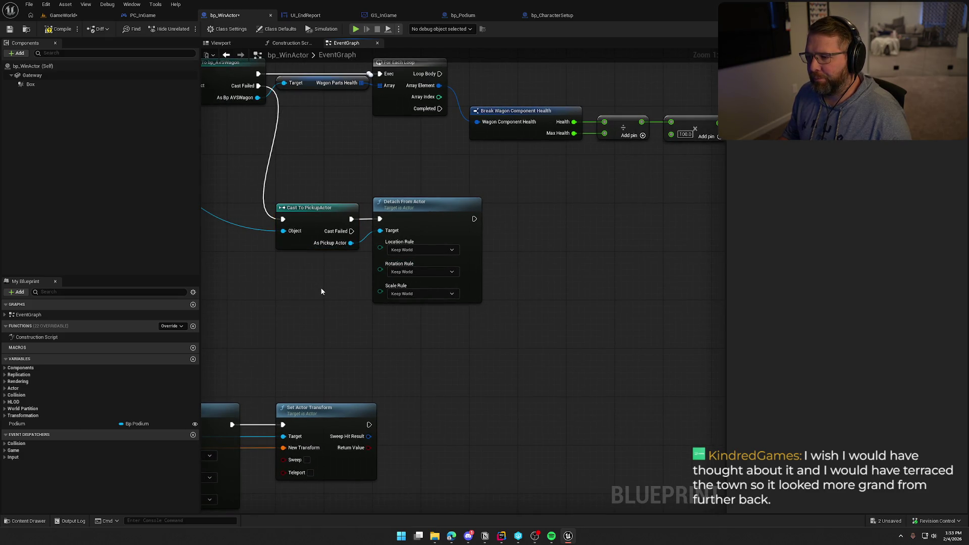
left_click_drag(321, 291, 360, 295)
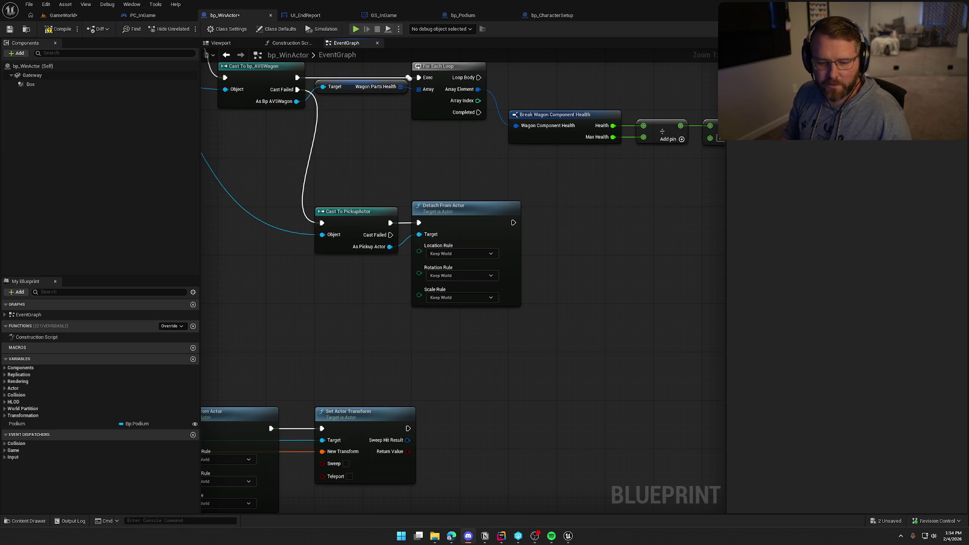
left_click(281, 349)
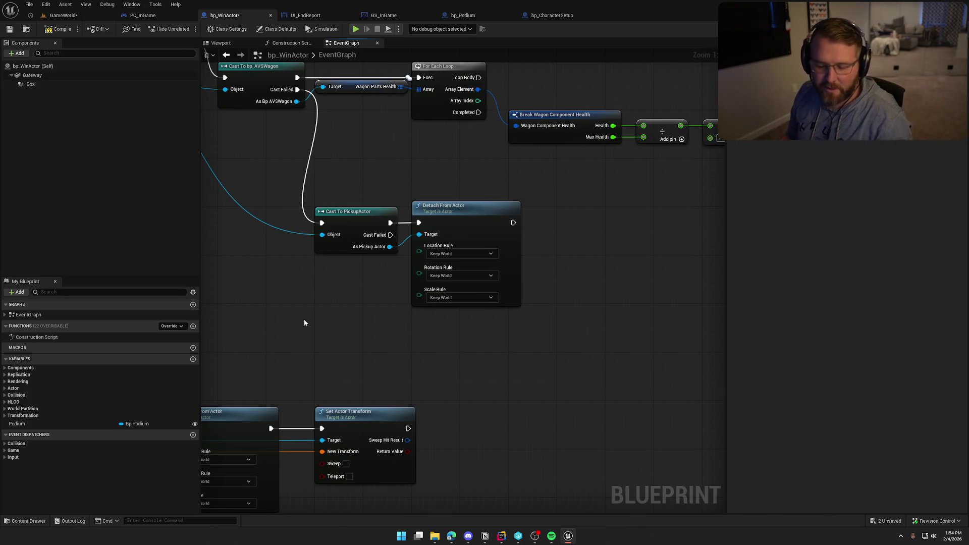
mouse_move(365, 319)
left_mouse_down()
mouse_move(409, 370)
mouse_move(274, 340)
mouse_move(294, 296)
left_mouse_up()
mouse_move(339, 328)
left_mouse_down()
mouse_move(498, 313)
mouse_move(558, 283)
mouse_move(521, 286)
mouse_move(496, 309)
left_mouse_up()
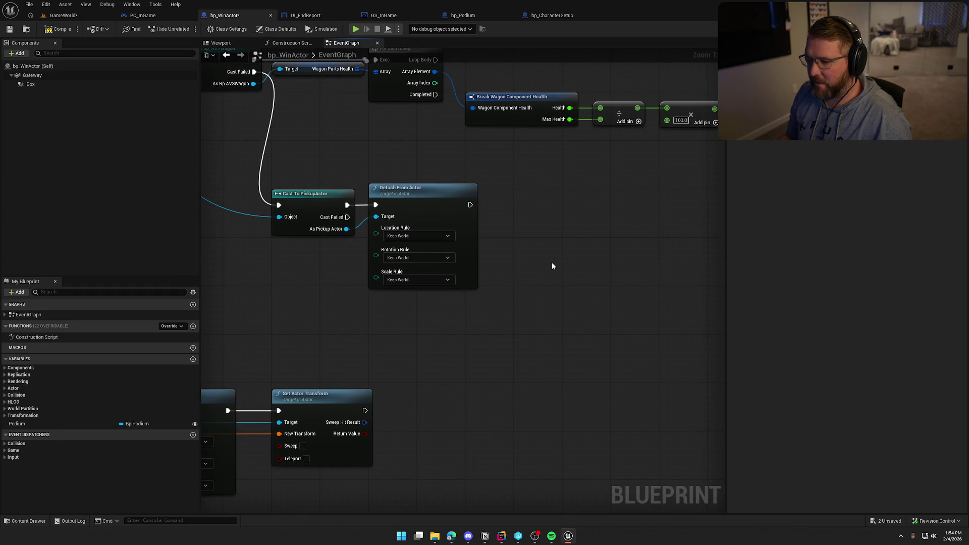
left_click_drag(466, 333, 480, 322)
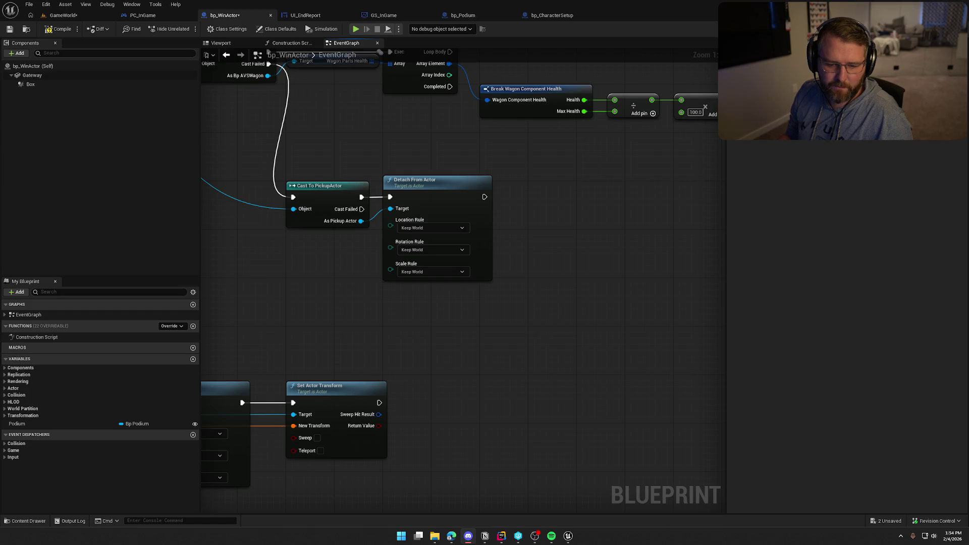
left_click_drag(485, 388, 469, 371)
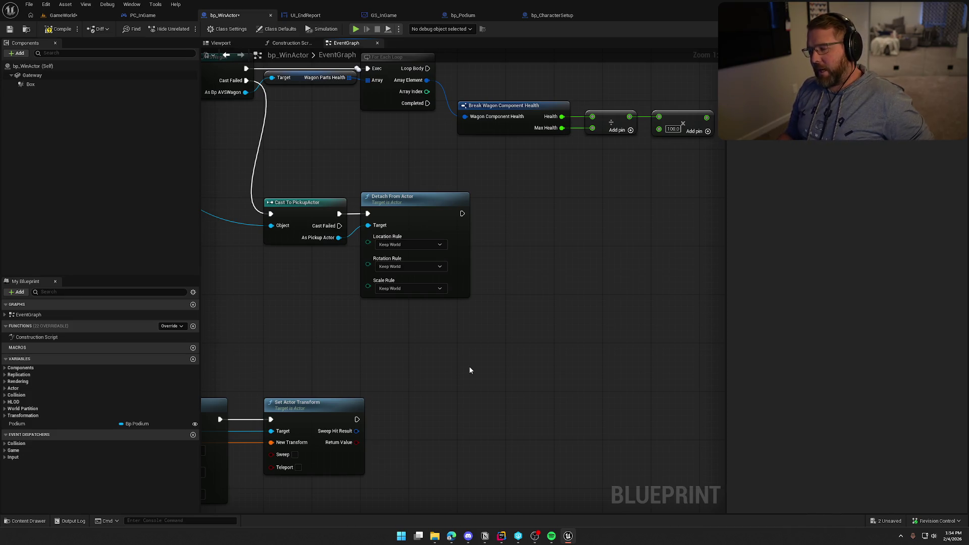
left_click_drag(505, 348, 547, 383)
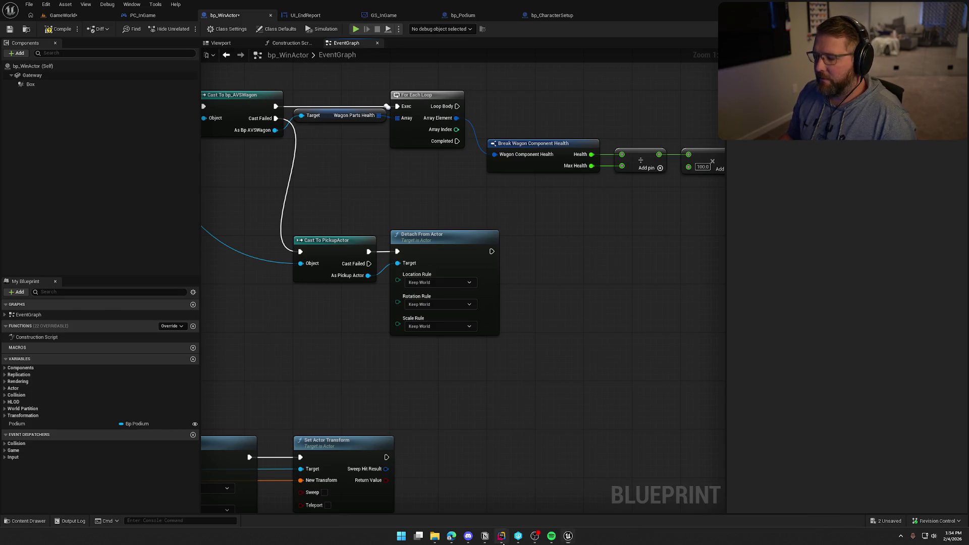
- Open ItemDefinition.h from the Items folder in Rider's left editor pane
key("alt+Tab")
left_click(7, 23)
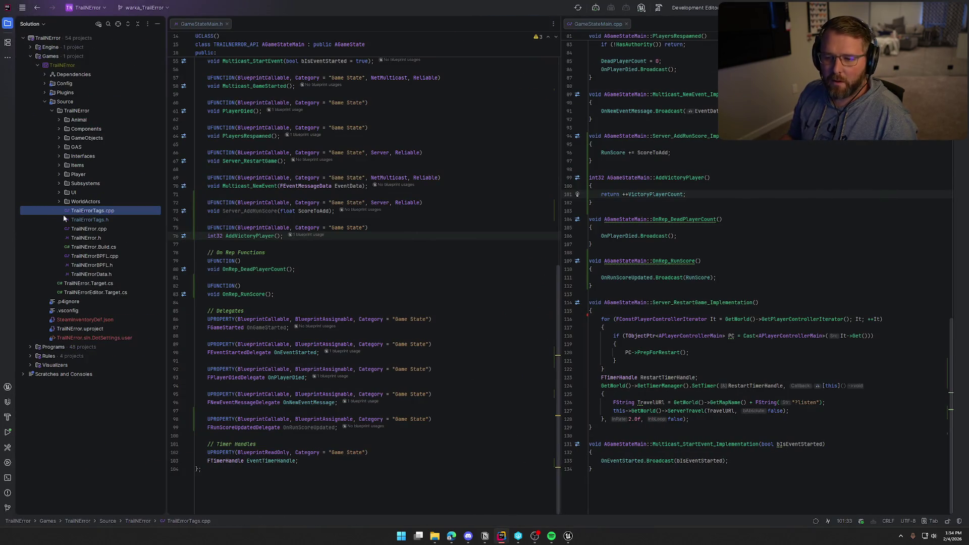
left_click(57, 165)
left_click(59, 165)
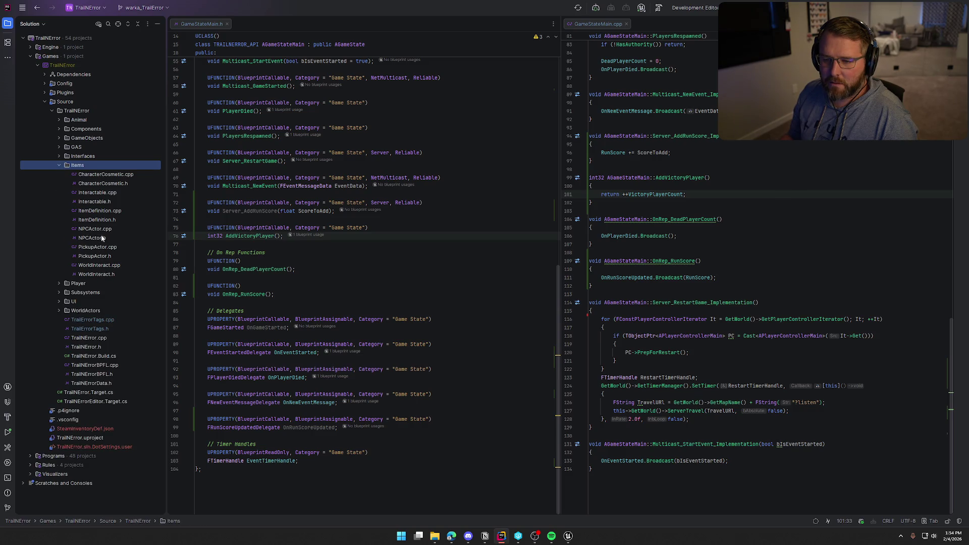
double_click(96, 219)
mouse_move(651, 24)
left_mouse_down()
mouse_move(354, 151)
mouse_move(328, 151)
left_mouse_up()
left_click(8, 23)
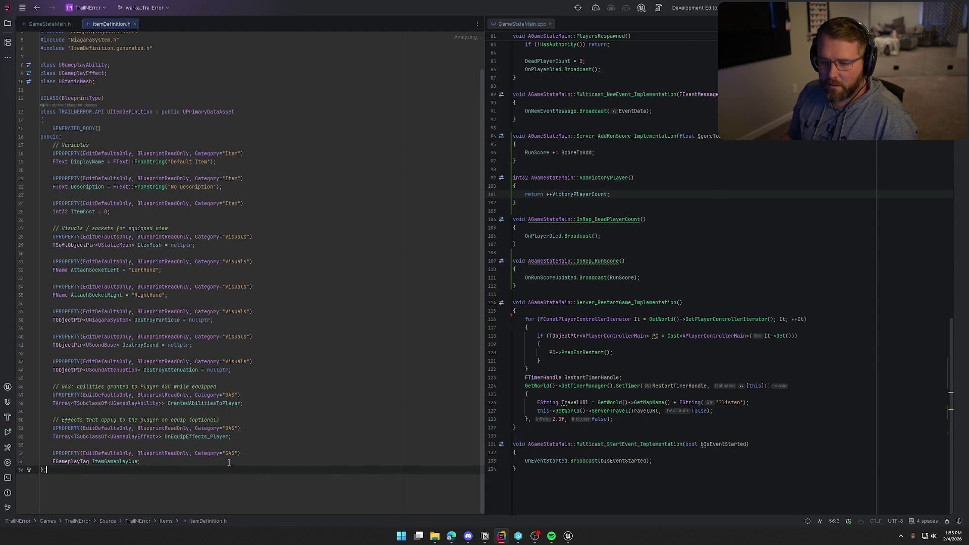
- Add a UPROPERTY float ItemScoreAmount declaration after the ItemCost property
left_click(152, 212)
key("Return")
key("Return")
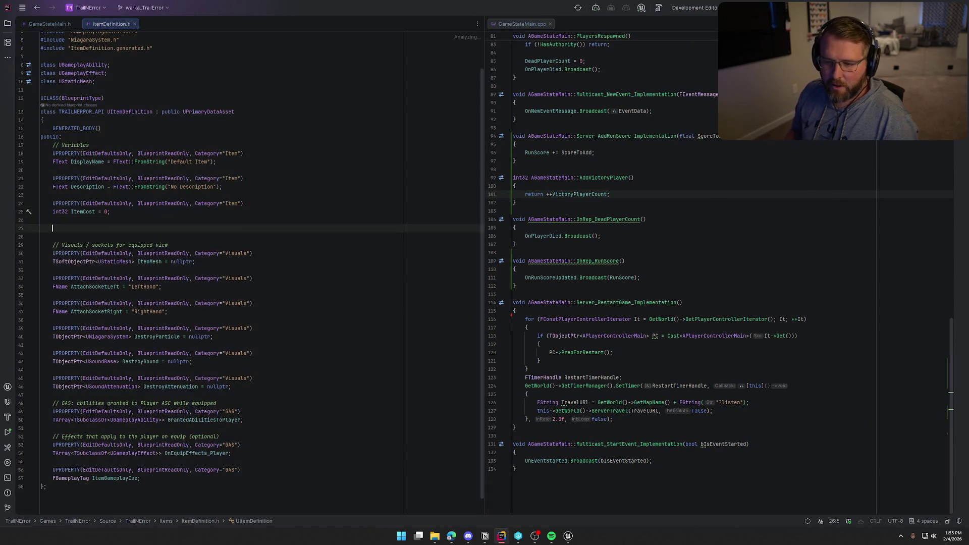
type("UPR")
key("Return")
key("Tab")
key("Return")
type("flo")
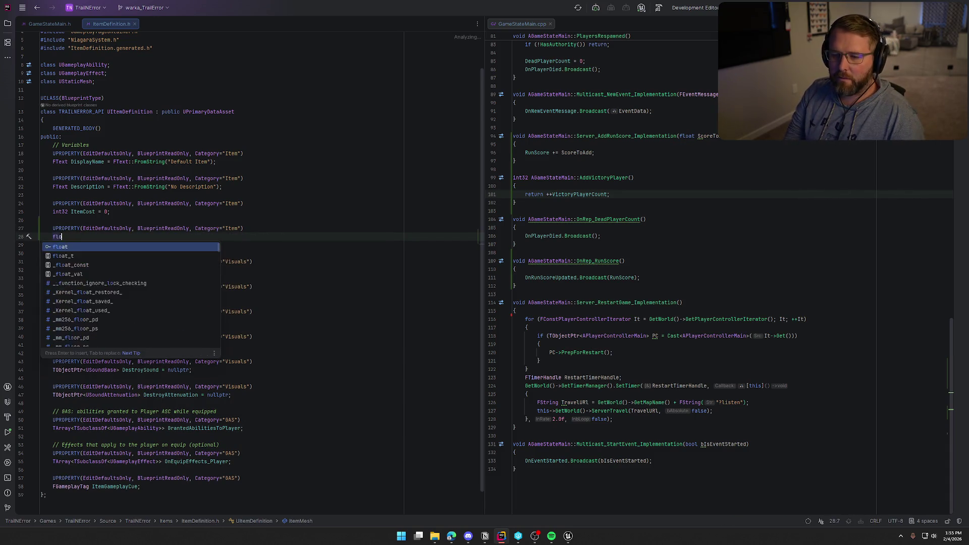
type("at ItemScoreAmount = 50.0f;")
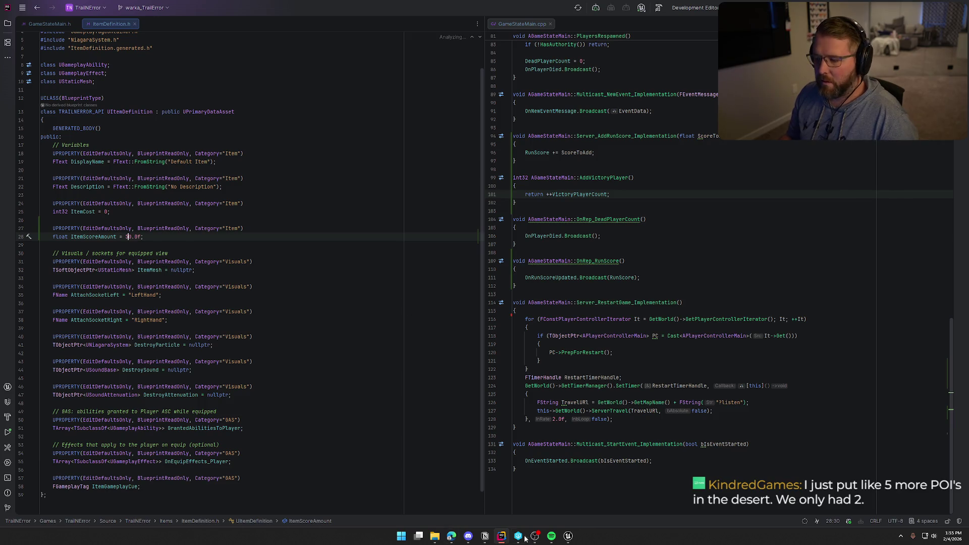
left_click(568, 536)
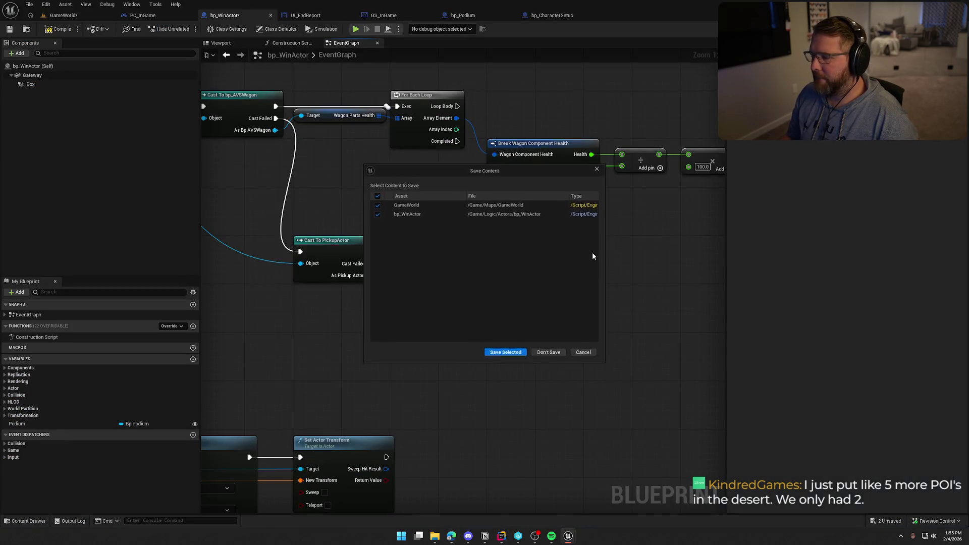
- Save the GameWorld map and bp_WinActor with Save Selected
left_click(506, 352)
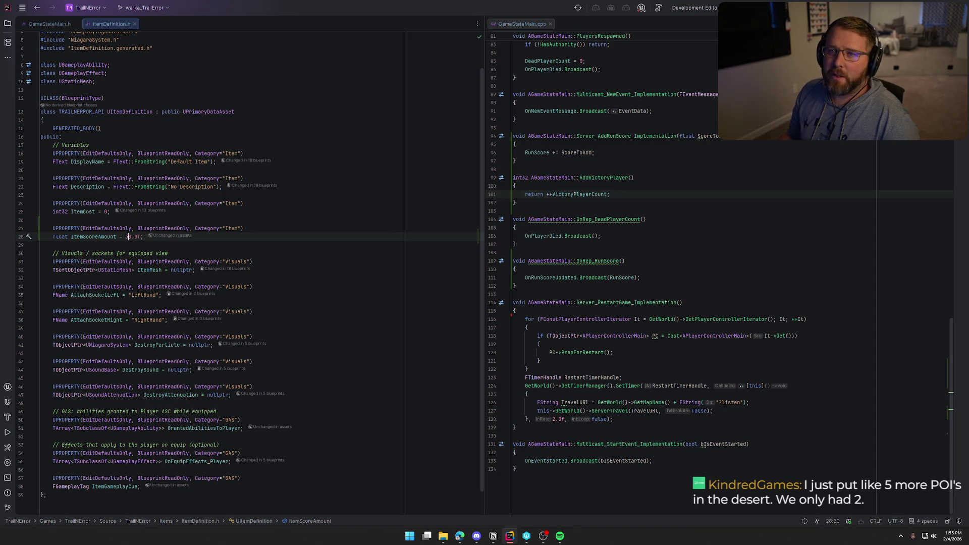
- Build the project with Ctrl+Shift+B to compile ItemScoreAmount defaulting to 50.0f
key("ctrl+shift+b")
type("0")
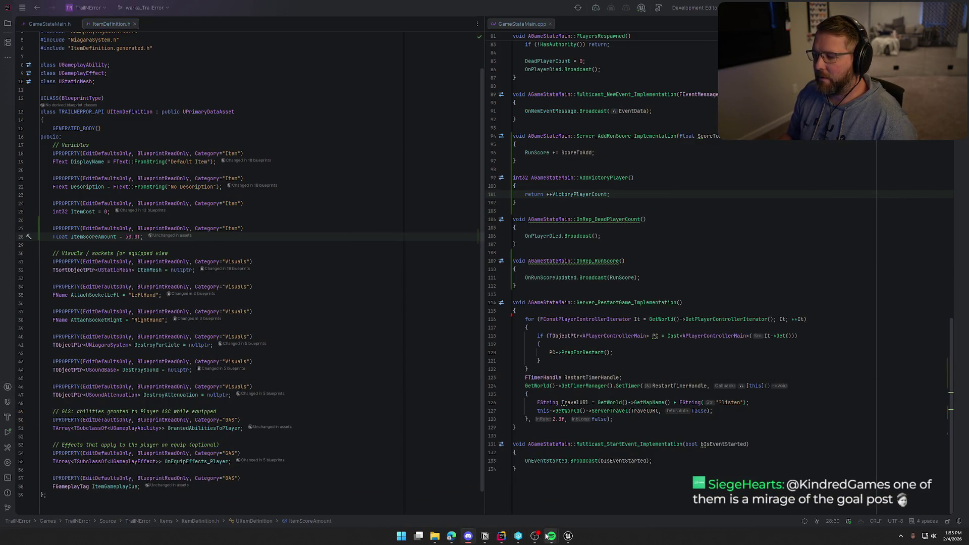
- Bring Unreal forward and show bp_WinActor's EventGraph around the Cast To PickupActor and Detach nodes
left_click(568, 535)
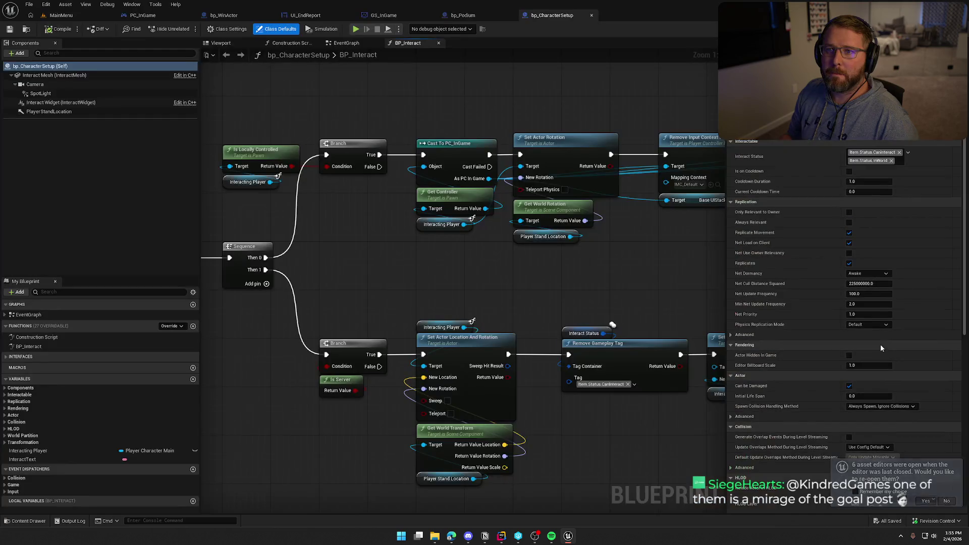
mouse_move(297, 71)
left_mouse_down()
mouse_move(340, 125)
mouse_move(324, 76)
left_mouse_up()
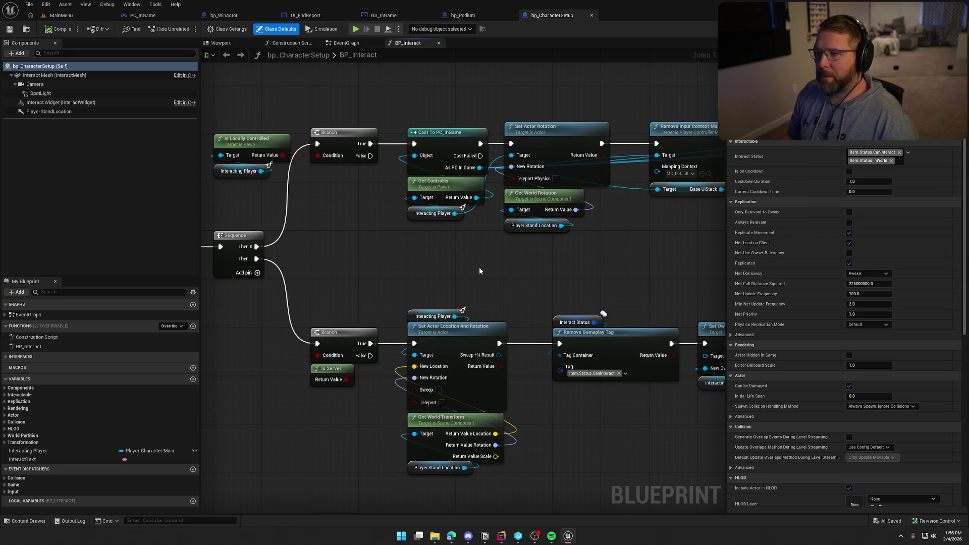
left_click(224, 16)
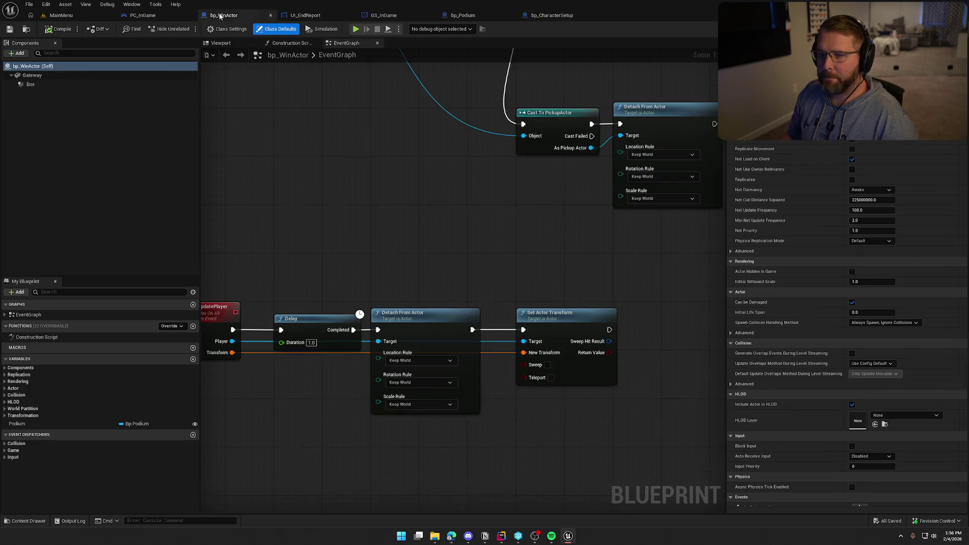
mouse_move(325, 299)
left_mouse_down()
mouse_move(510, 348)
mouse_move(518, 266)
mouse_move(541, 305)
left_mouse_up()
- Get the pickup's Definition and its Item Score Amount from As Pickup Actor
left_click_drag(319, 218, 470, 236)
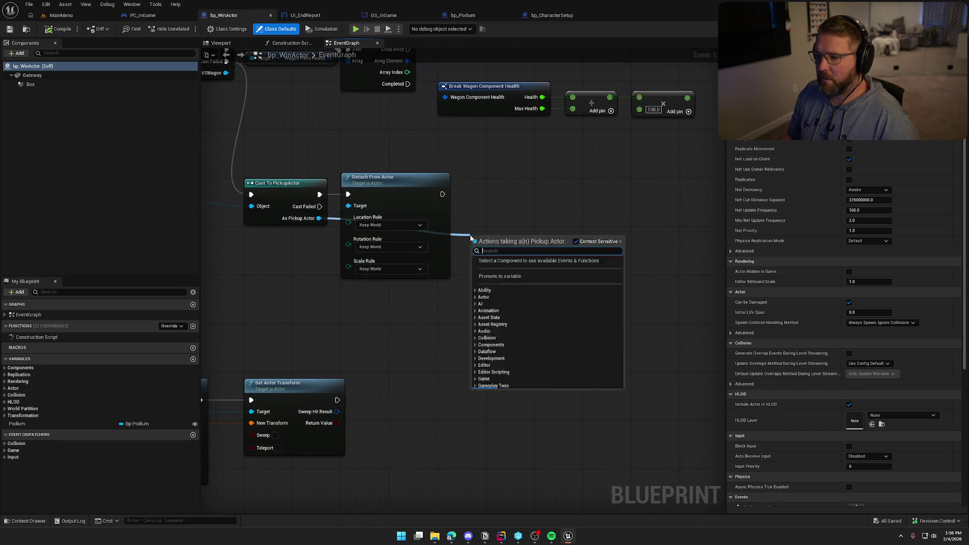
type("get")
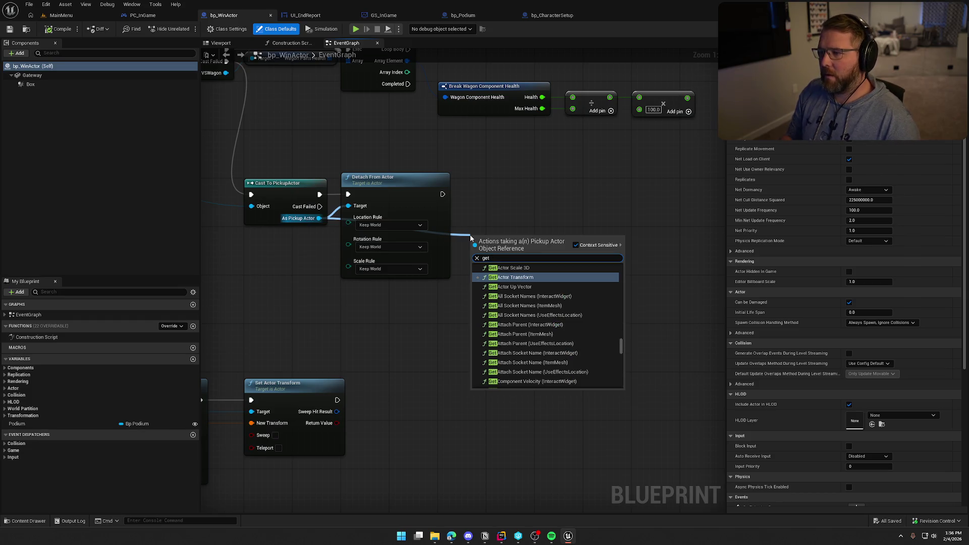
type(" defin")
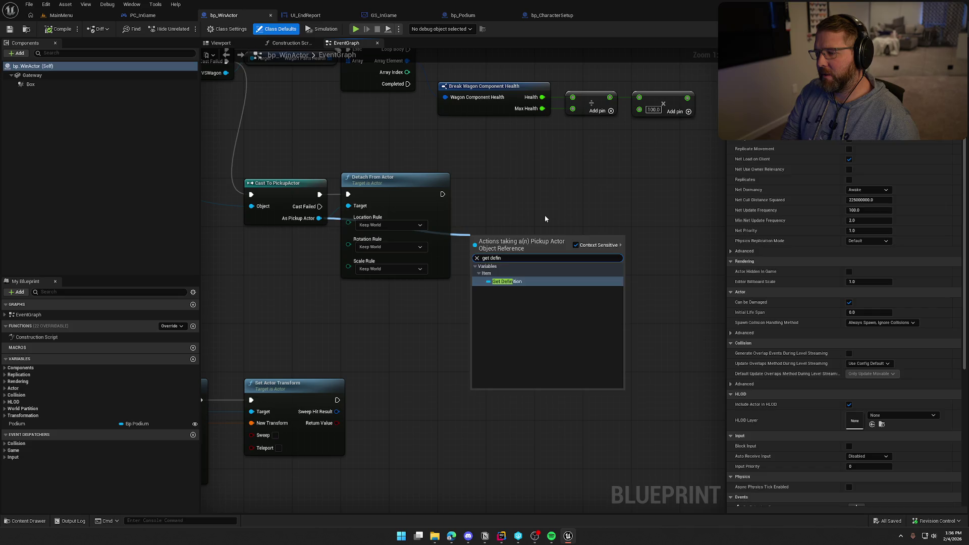
key("Return")
left_click_drag(532, 239, 578, 234)
type("get score")
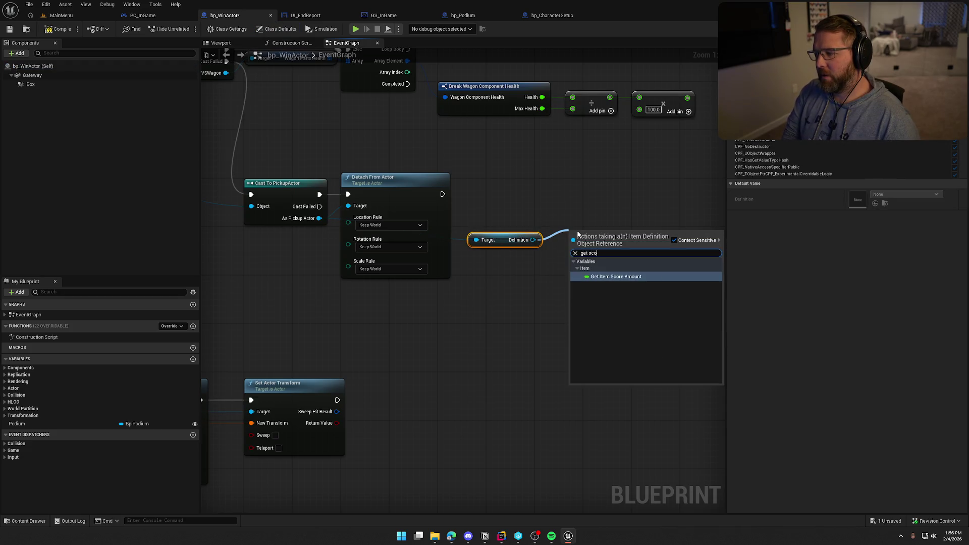
key("Return")
mouse_move(598, 234)
left_mouse_down()
mouse_move(501, 228)
mouse_move(641, 234)
mouse_move(564, 215)
left_mouse_up()
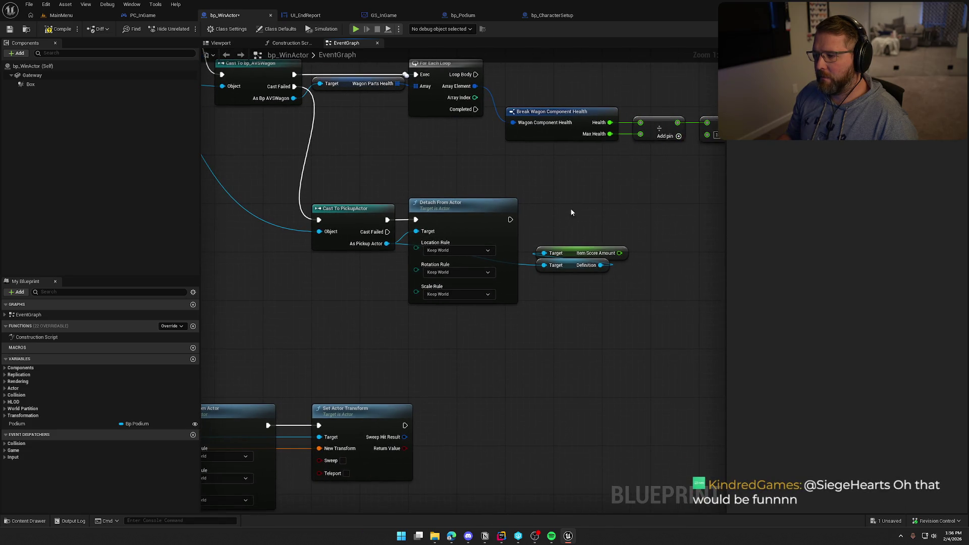
- Add a Get Game State node to the graph
right_click(606, 202)
type("get gamesatt")
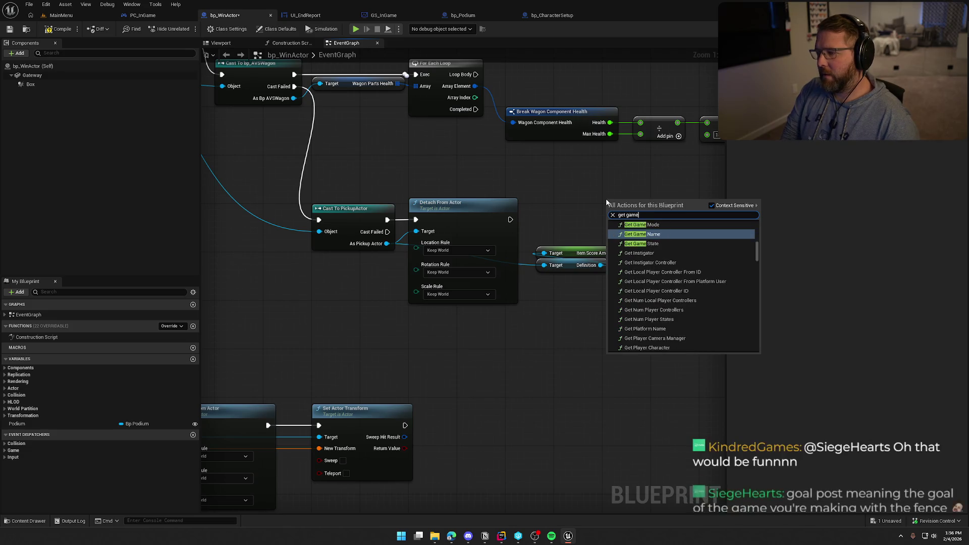
key("BackSpace")
type("tate")
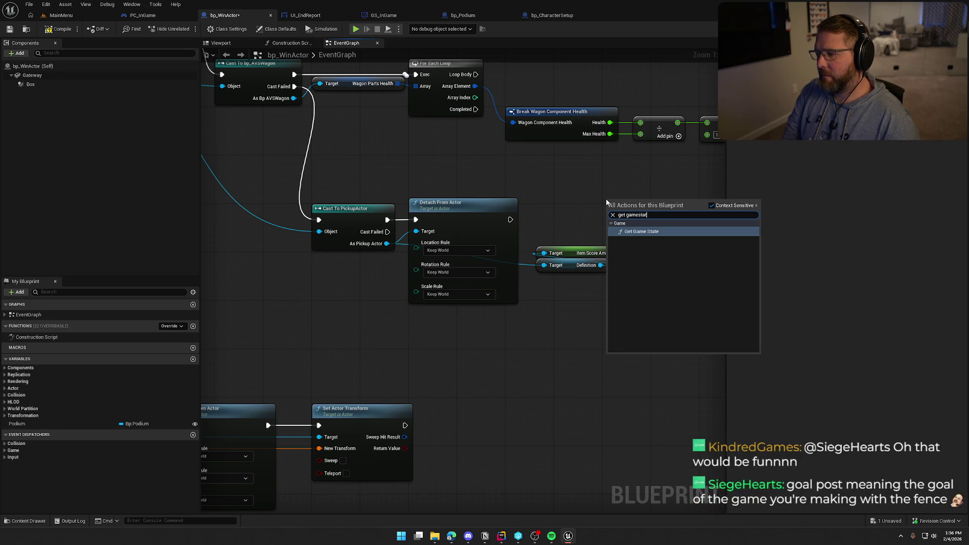
key("Return")
left_click_drag(508, 166, 434, 178)
- Cast the game state to GS_InGame as a pure cast, placed beside the score nodes
left_click_drag(580, 225, 615, 237)
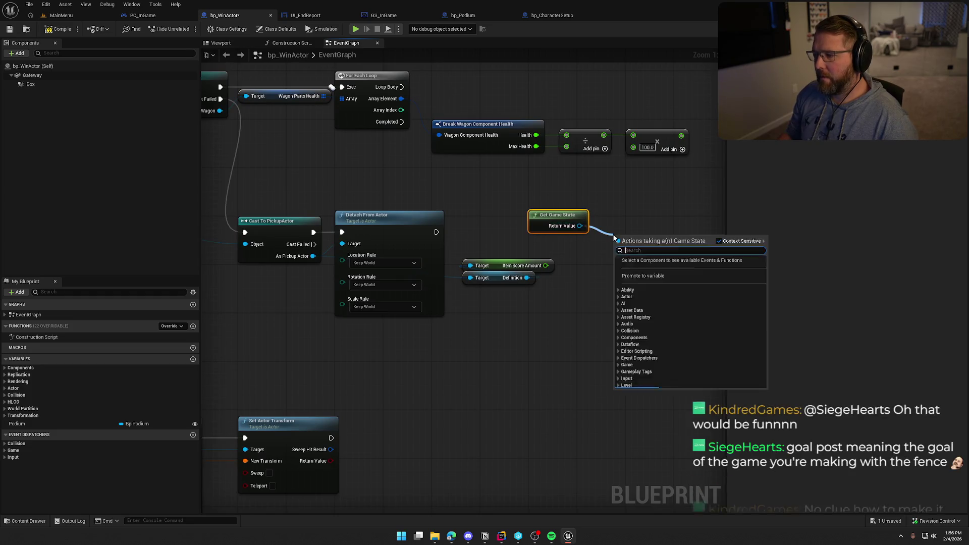
type("cast to")
scroll(671, 303, "down", 1)
left_click(666, 300)
right_click(621, 242)
left_click(636, 383)
left_click_drag(556, 217, 634, 278)
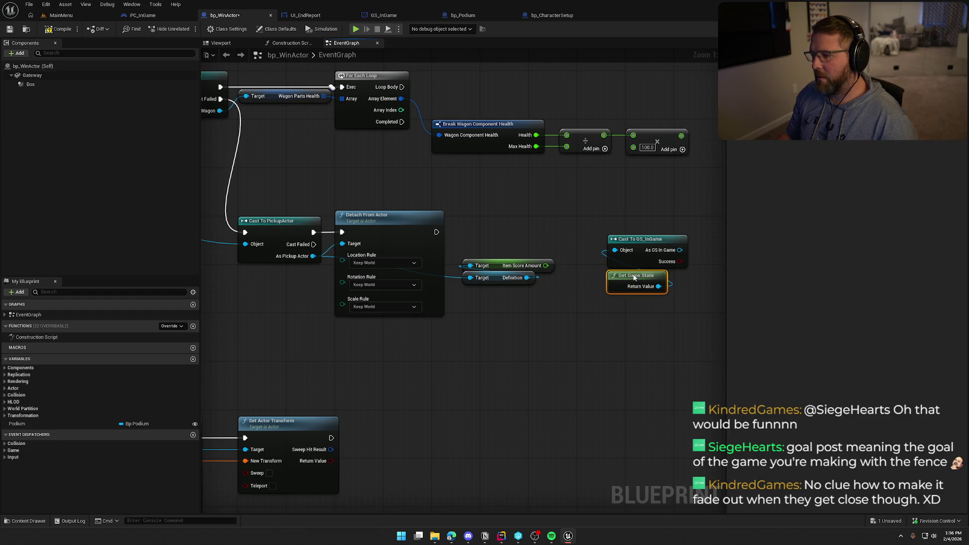
left_click(647, 239, "ctrl")
mouse_move(647, 240)
left_mouse_down()
mouse_move(633, 255)
mouse_move(503, 294)
mouse_move(529, 297)
left_mouse_up()
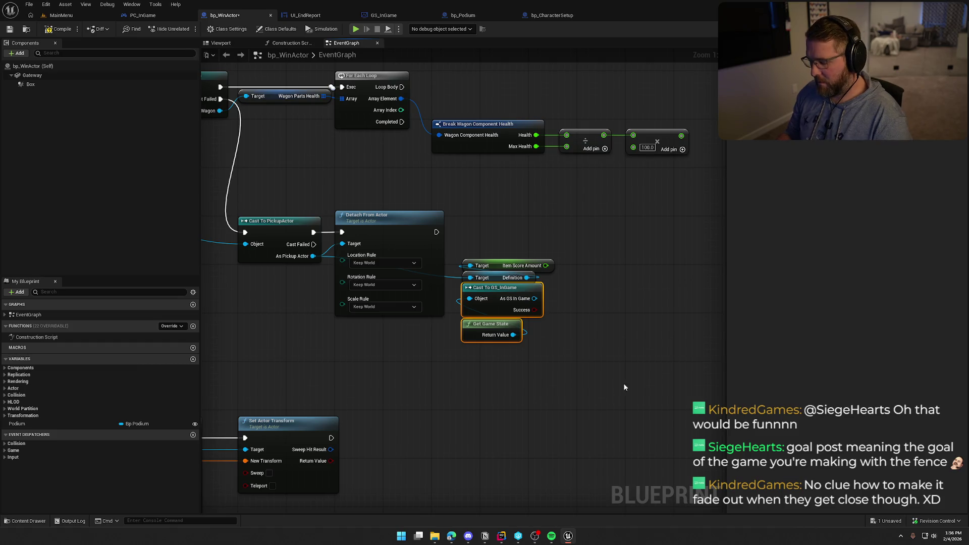
key("ctrl+z")
- Close the ItemDefinition.h header in Rider and return to Unreal
left_click(502, 535)
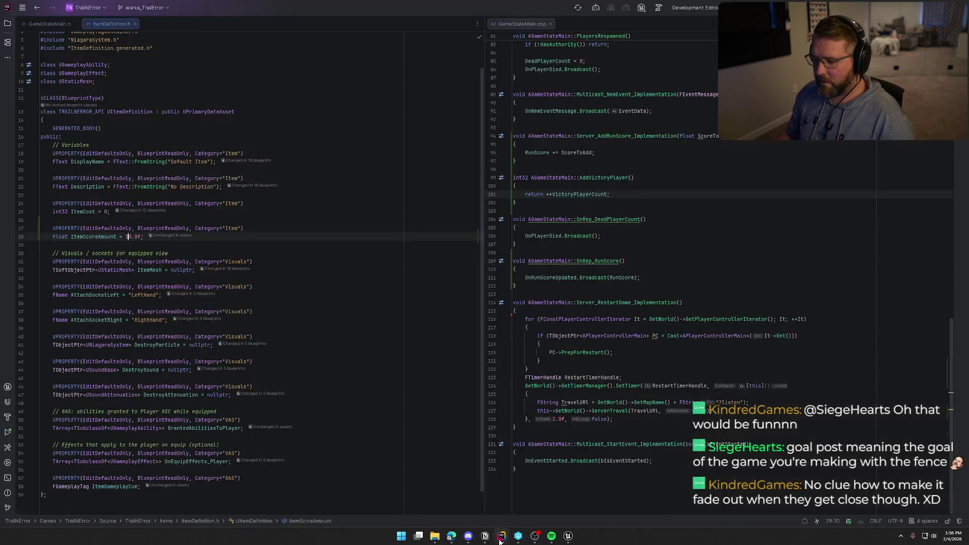
key("ctrl+F4")
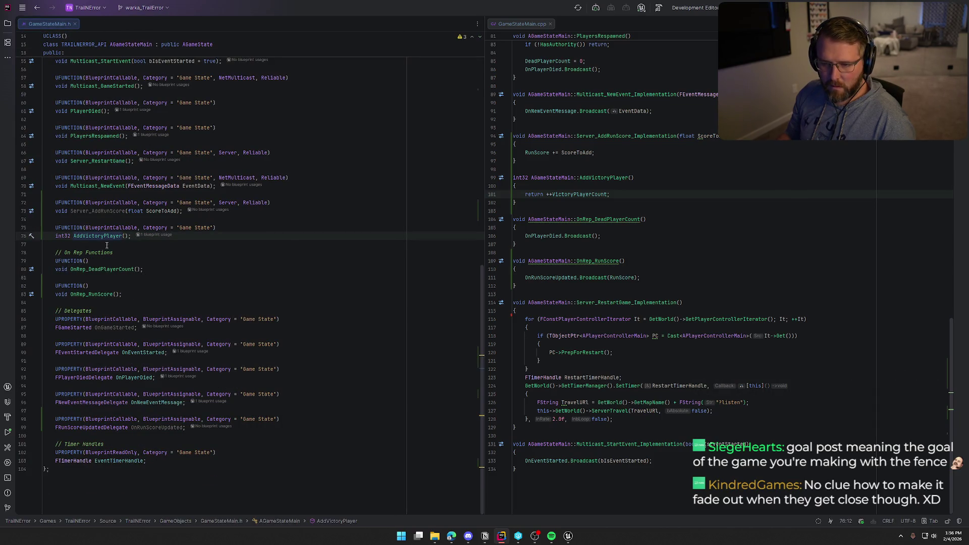
left_click(568, 536)
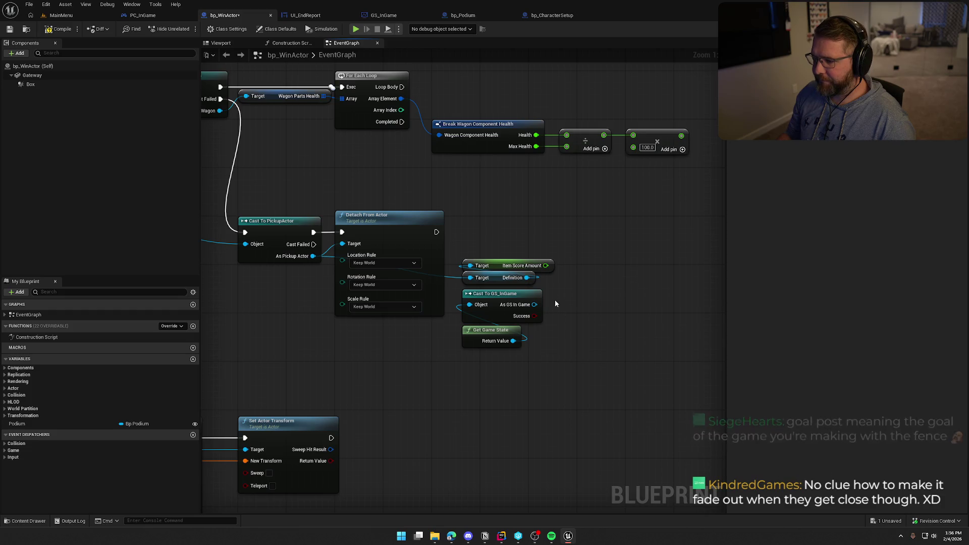
- Call Server Add Run Score on the As GS In Game reference
left_click_drag(533, 304, 569, 302)
type("server a")
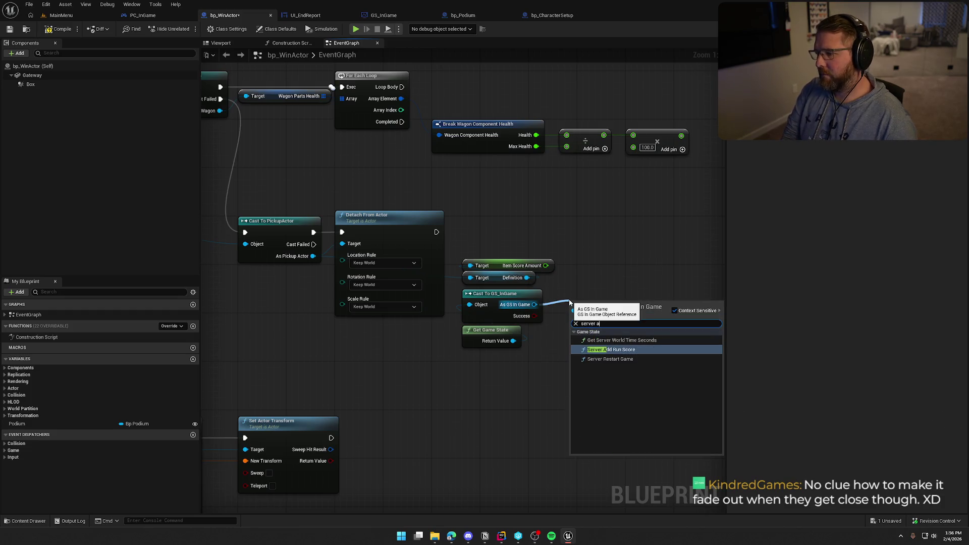
key("Return")
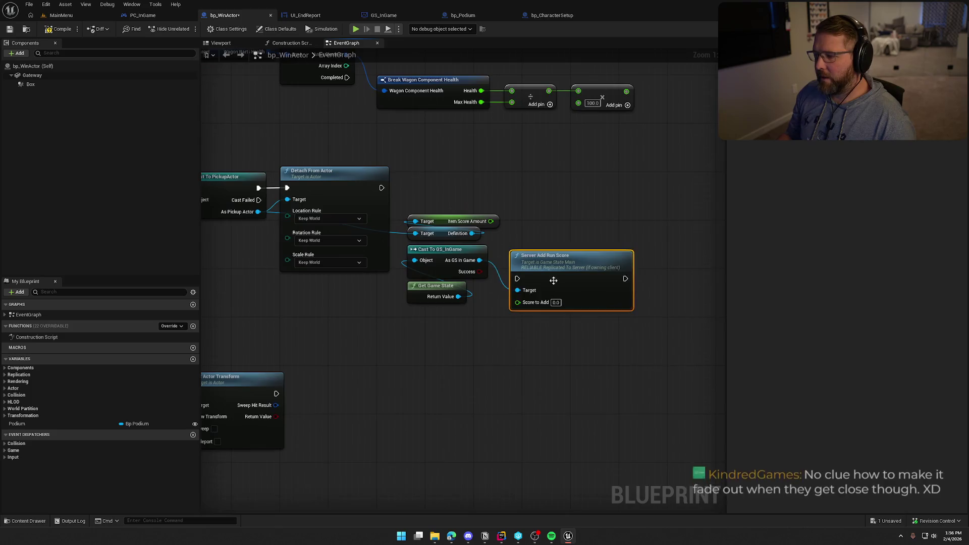
left_click_drag(568, 361, 678, 365)
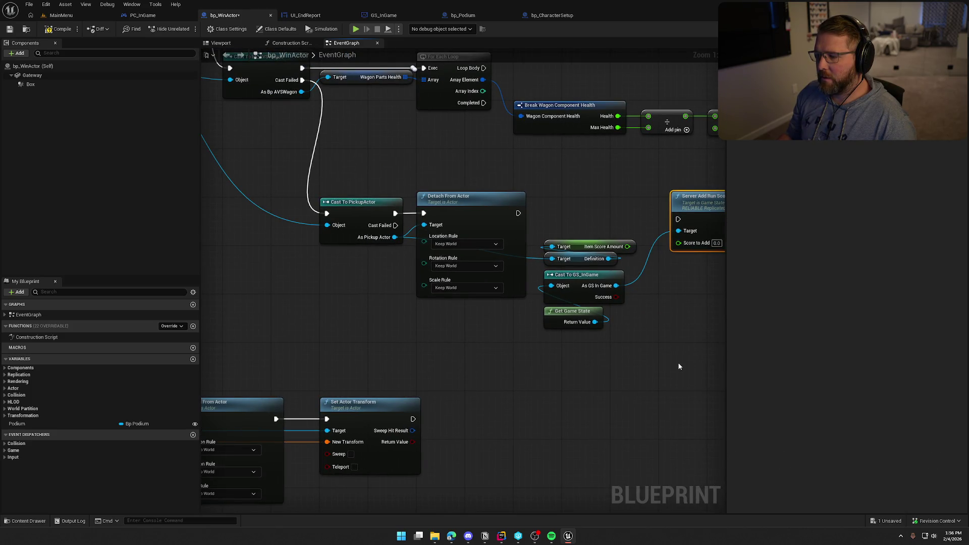
left_click(501, 536)
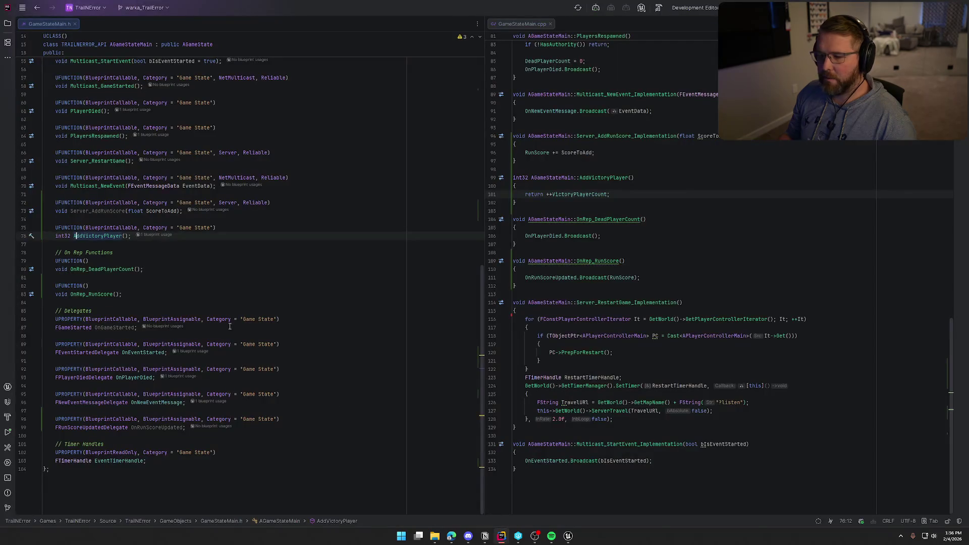
- Rename the header declaration to AddRunScore and remove its Server, Reliable specifiers
left_click(95, 212)
key("BackSpace")
key("BackSpace")
key("BackSpace")
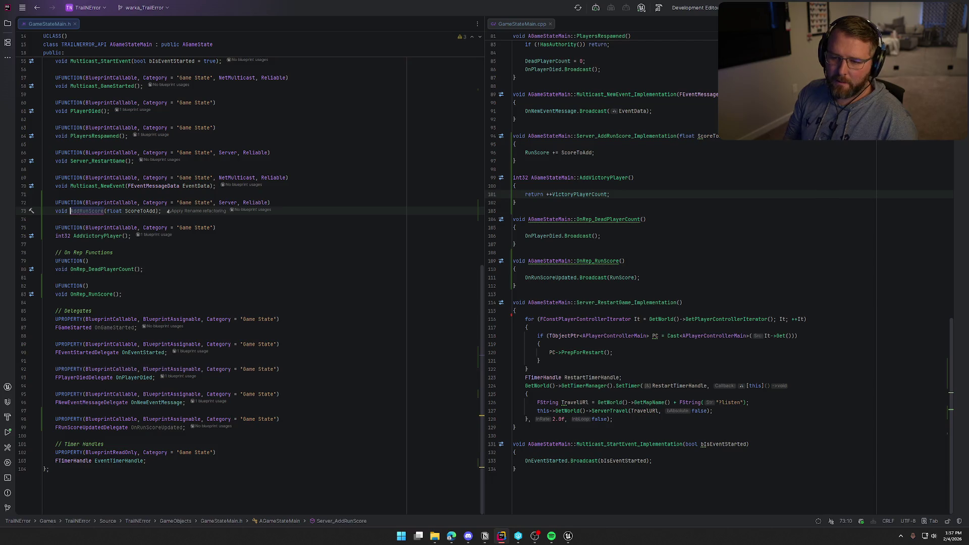
left_click(218, 202)
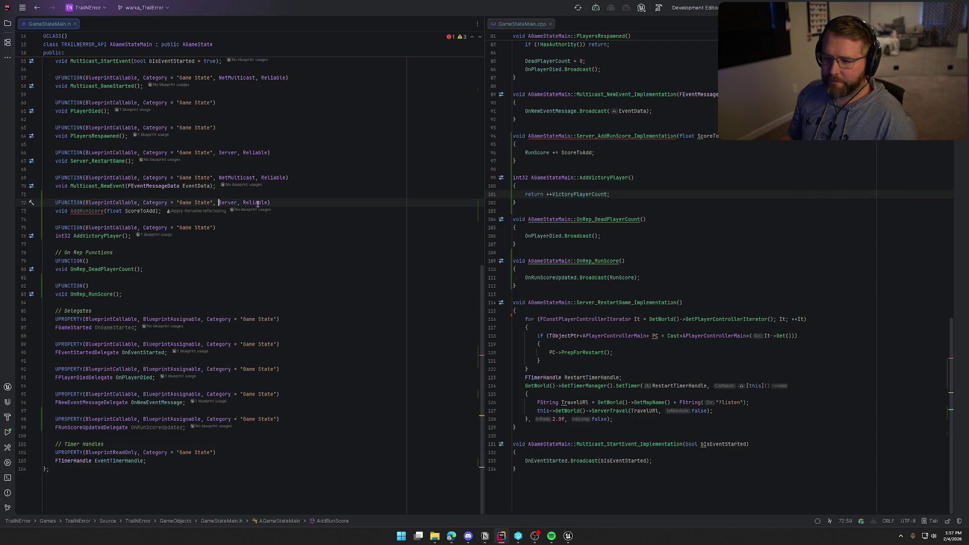
left_click_drag(268, 202, 215, 202)
key("BackSpace")
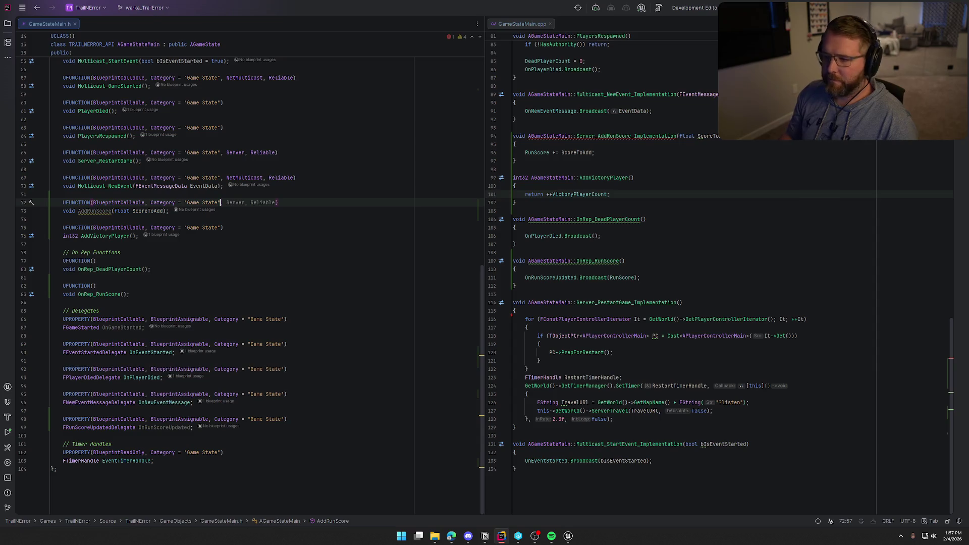
- Rename the GameStateMain.cpp definition from Server_AddRunScore_Implementation to AddRunScore
left_click_drag(631, 136, 678, 135)
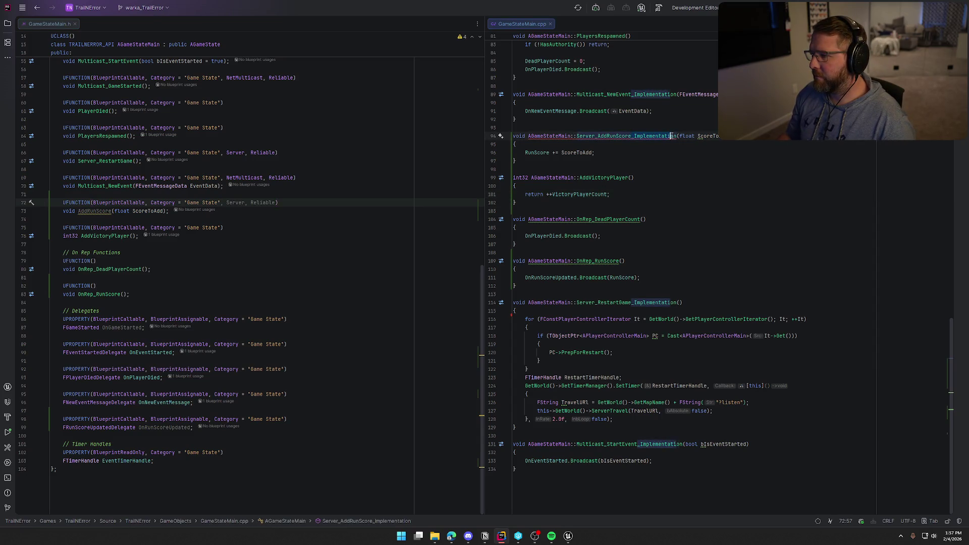
key("BackSpace")
key("Delete")
key("Delete")
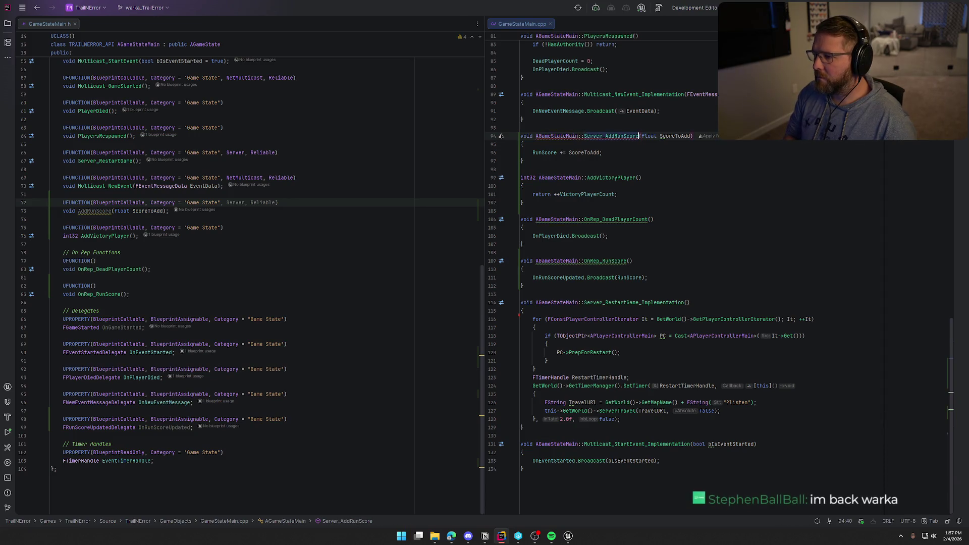
key("Delete")
key("Delete")
key("Delete")
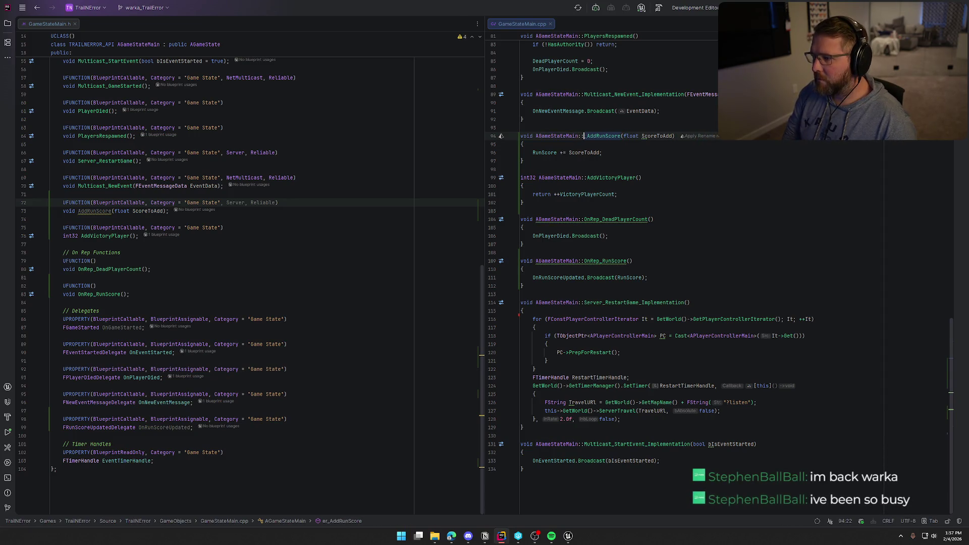
left_click(616, 151)
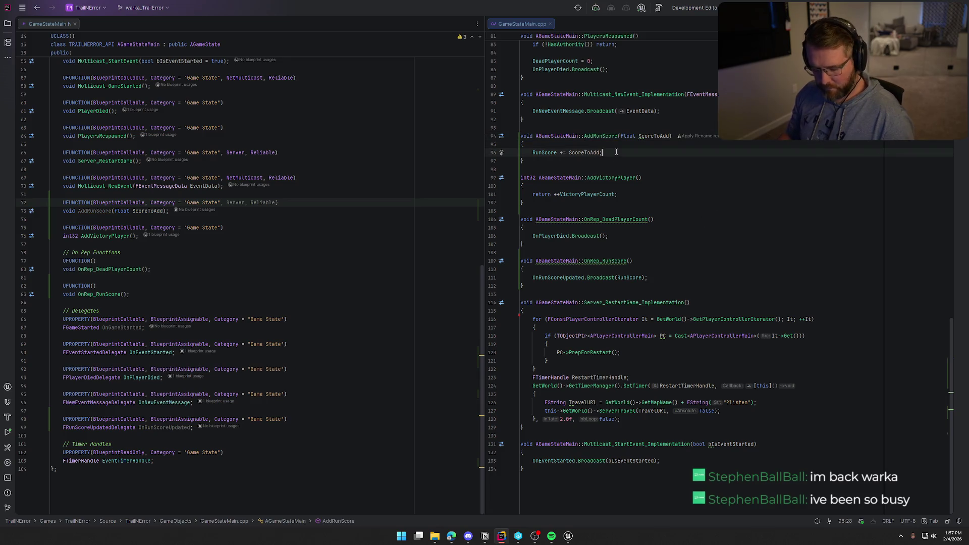
left_click(569, 536)
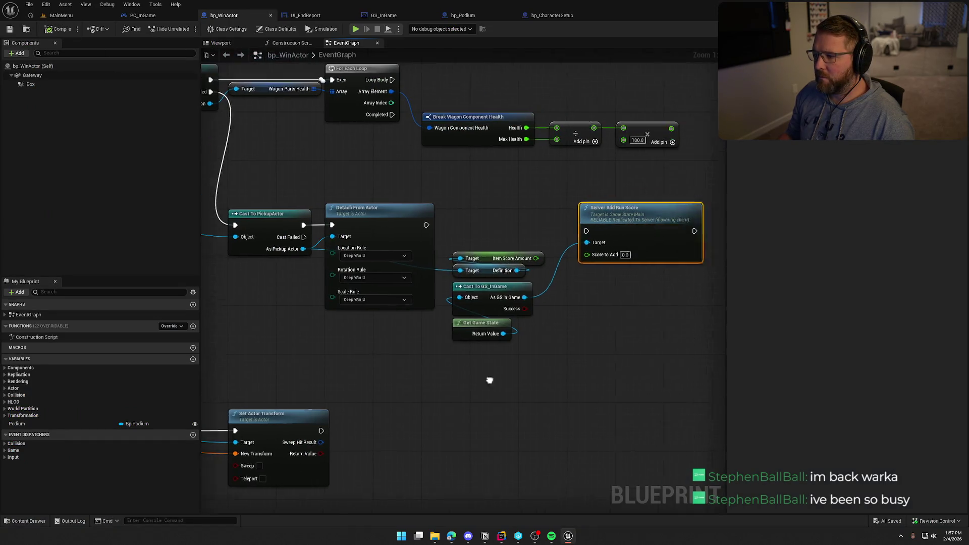
- Recompile GameStateMain.cpp with Live Coding from the main level editor and dismiss the successful build log
left_click(61, 15)
left_click(853, 520)
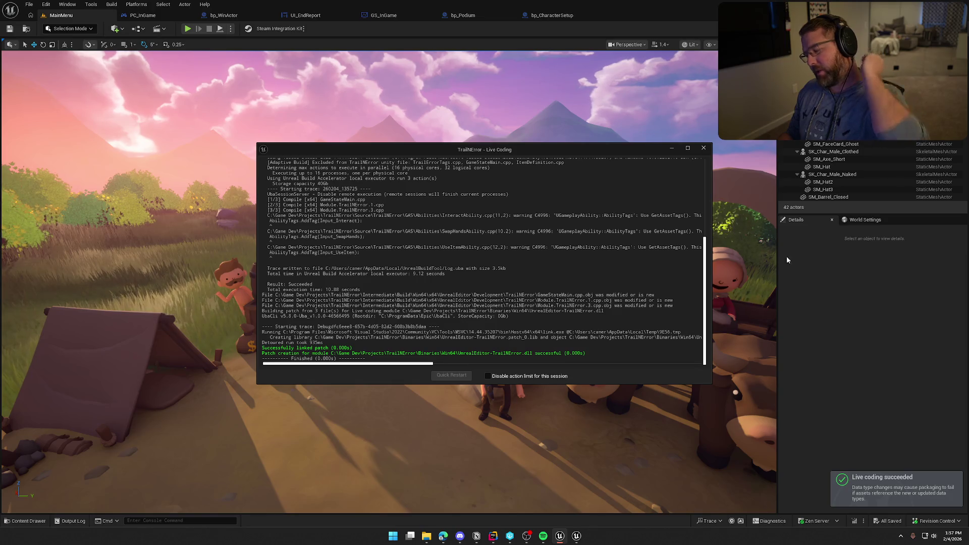
left_click(703, 147)
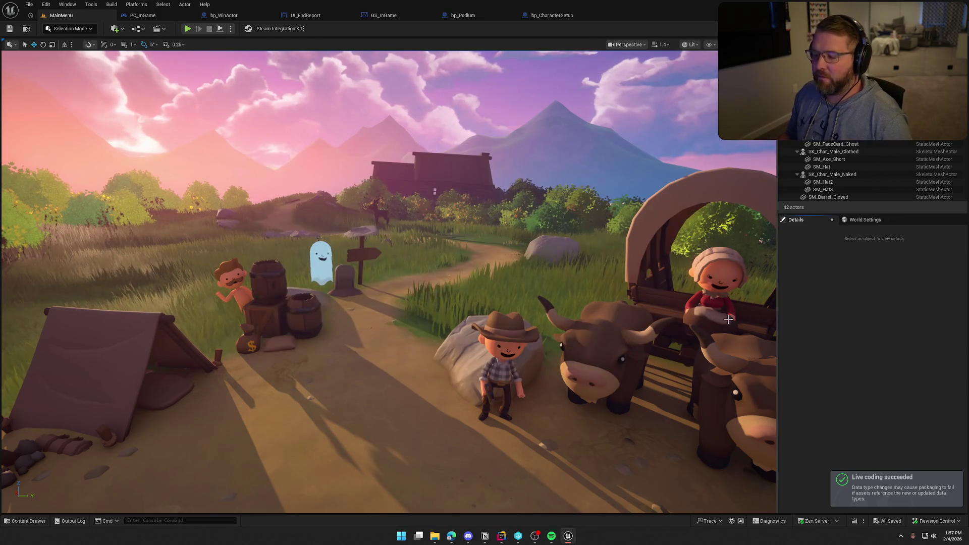
left_click(557, 16)
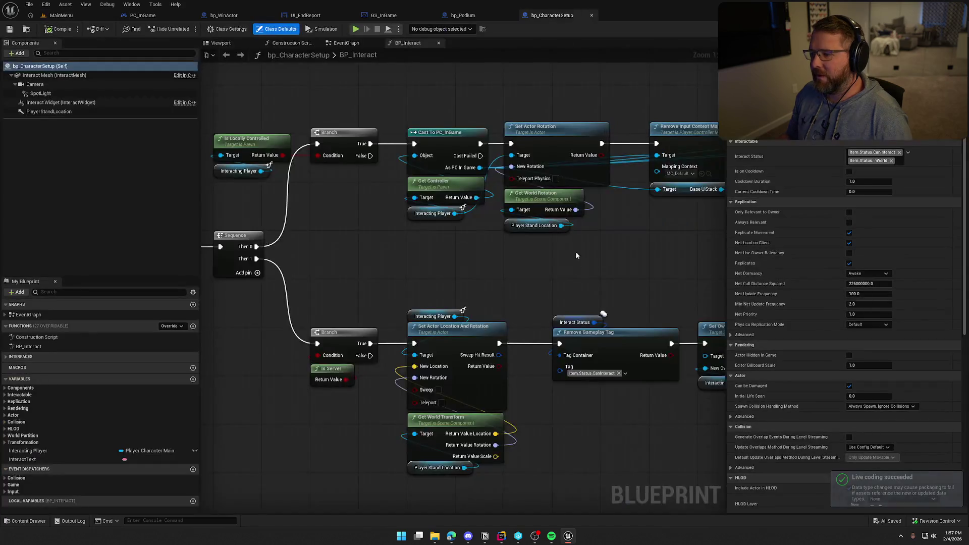
- In bp_WinActor, replace the Server Add Run Score node with GS_InGame's Add Run Score
left_click(230, 16)
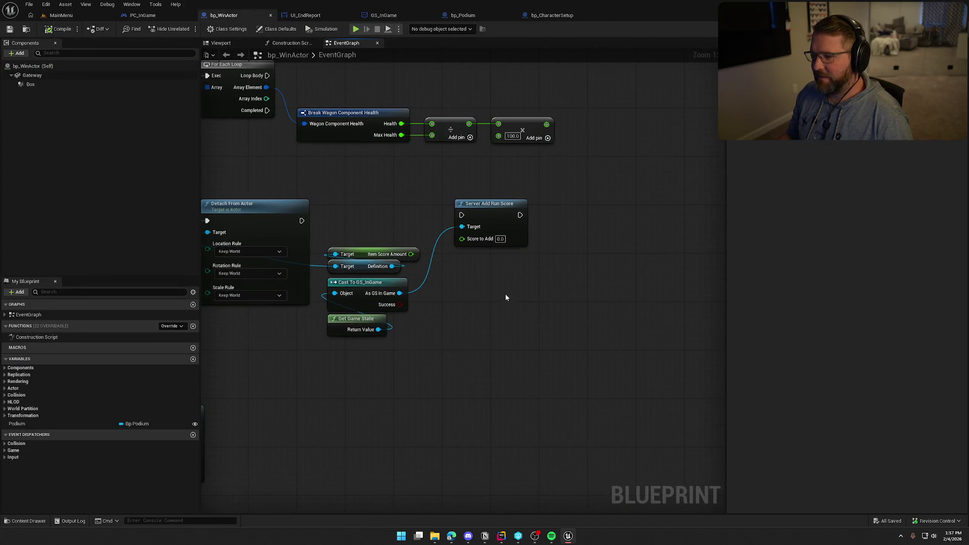
left_click(493, 209)
key("Delete")
left_click_drag(399, 293, 450, 267)
type("add run")
key("Return")
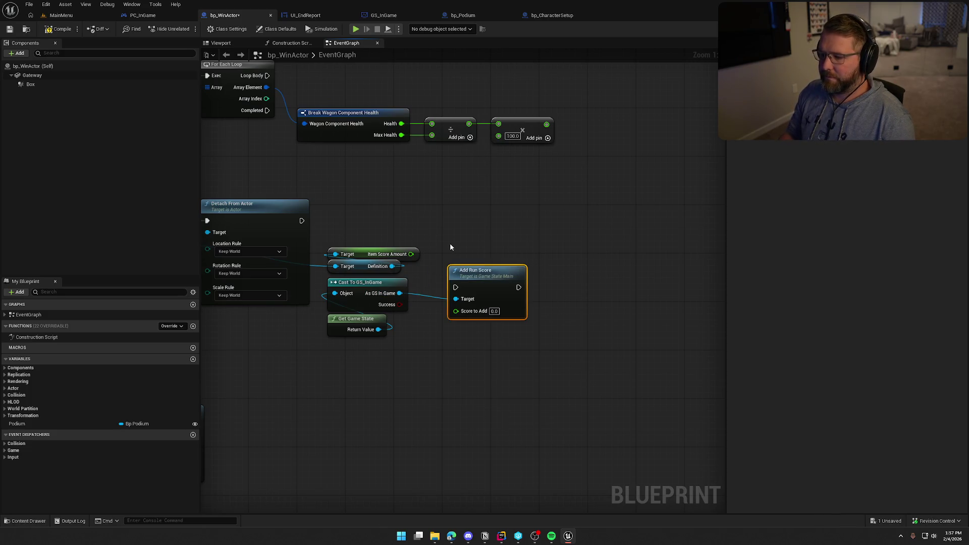
mouse_move(456, 287)
left_mouse_down()
mouse_move(300, 221)
mouse_move(501, 221)
left_mouse_up()
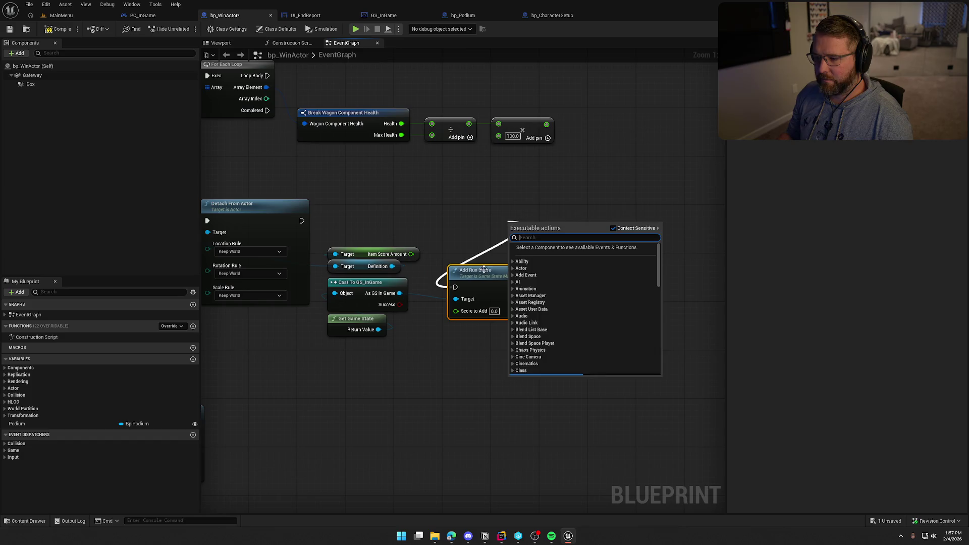
left_click_drag(484, 271, 551, 210)
- Insert Switch Has Authority after Detach From Actor and feed Item Score Amount into Score to Add
mouse_move(301, 221)
left_mouse_down()
mouse_move(400, 228)
mouse_move(384, 222)
left_mouse_up()
type("sw")
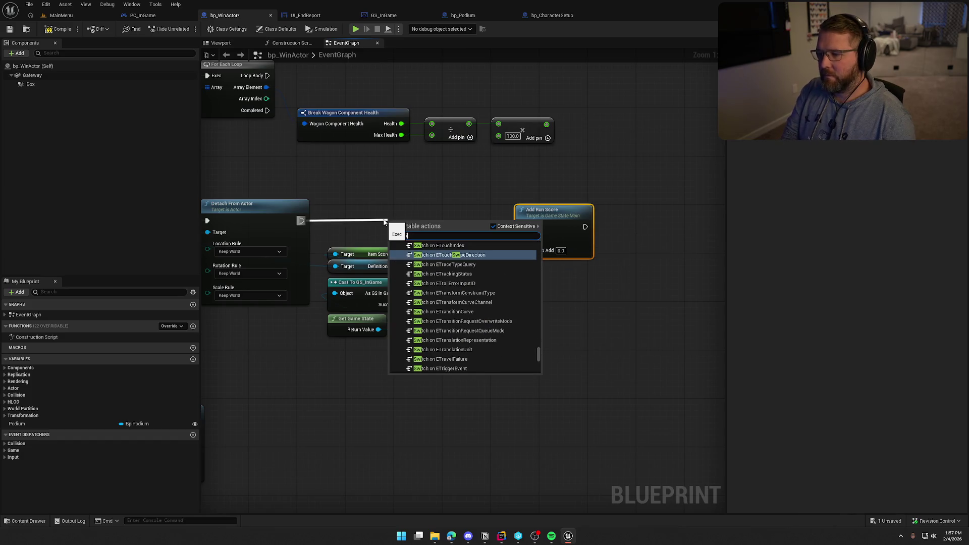
type("itch has")
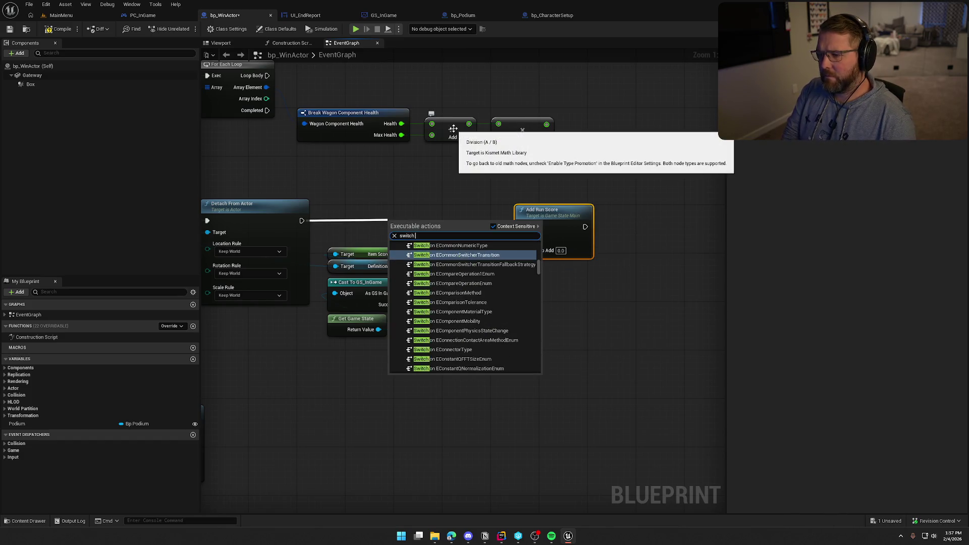
key("Return")
mouse_move(408, 214)
left_mouse_down()
mouse_move(373, 214)
mouse_move(521, 226)
mouse_move(474, 226)
left_mouse_up()
left_click_drag(410, 254, 462, 250)
mouse_move(398, 384)
left_mouse_down()
mouse_move(453, 389)
mouse_move(358, 256)
mouse_move(413, 259)
left_mouse_up()
left_click(534, 337)
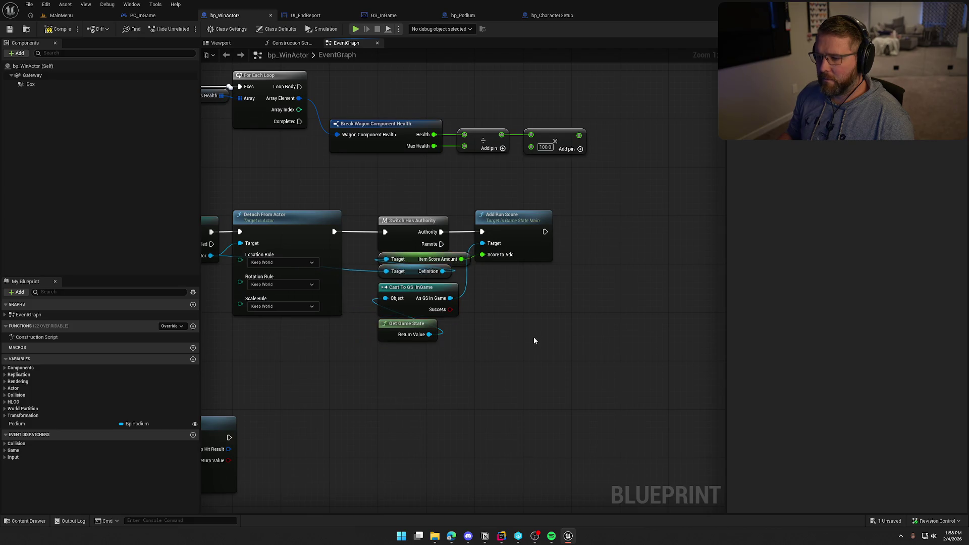
left_click_drag(534, 337, 506, 366)
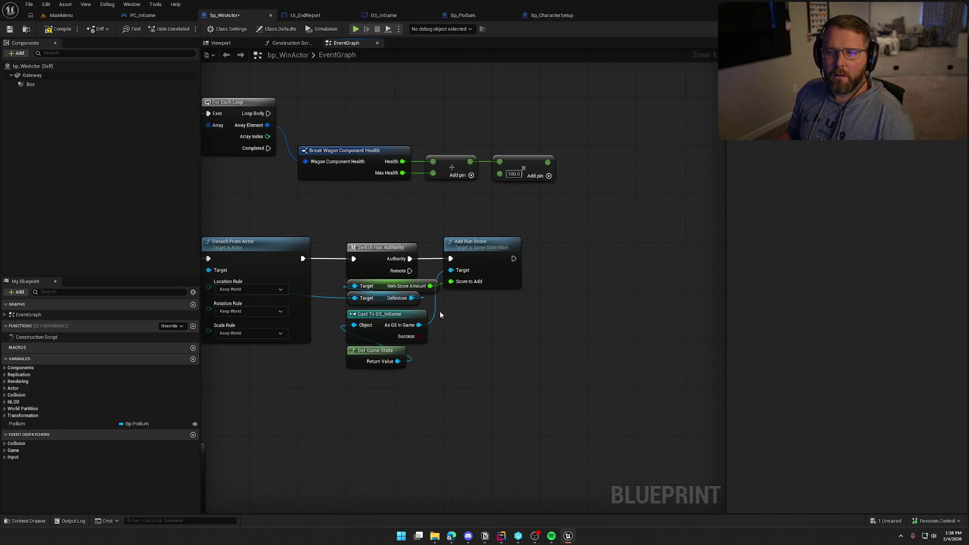
- Compile and save the bp_WinActor blueprint
key("ctrl+s")
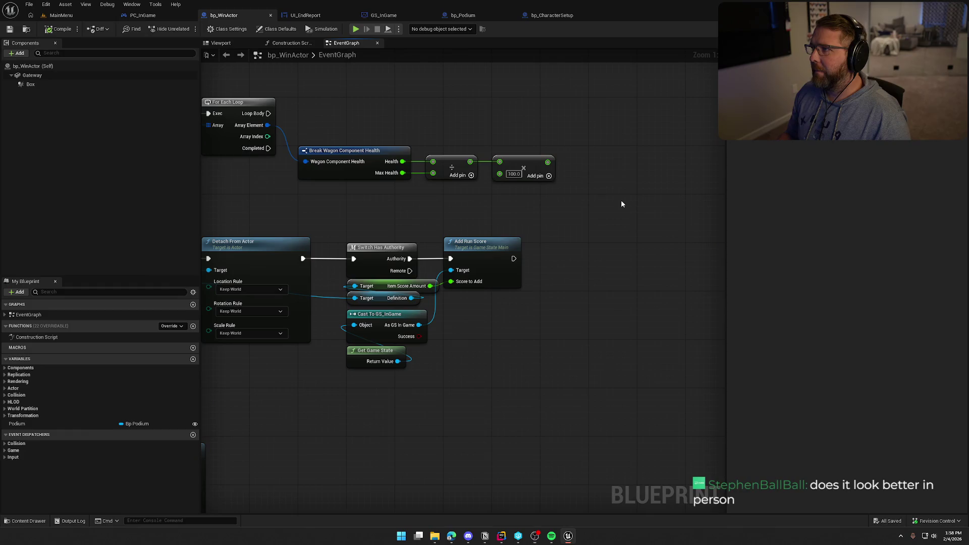
mouse_move(613, 257)
left_mouse_down()
mouse_move(577, 274)
mouse_move(653, 264)
mouse_move(434, 194)
left_mouse_up()
mouse_move(441, 333)
left_mouse_down()
mouse_move(641, 315)
mouse_move(405, 320)
left_mouse_up()
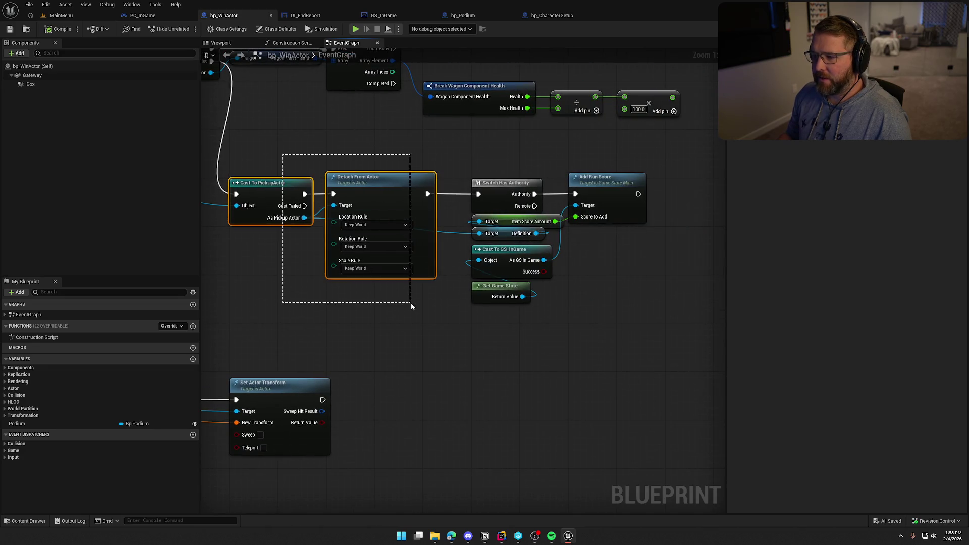
left_click(444, 304)
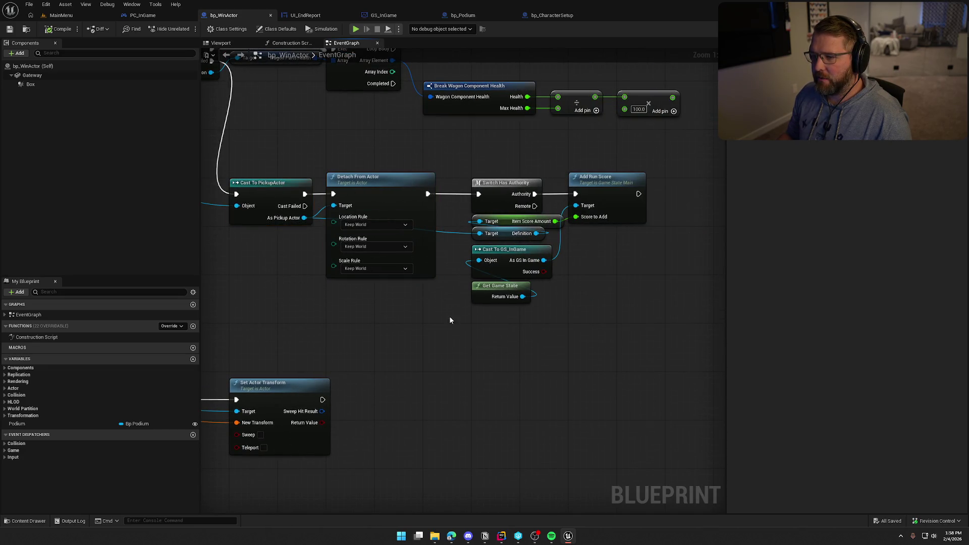
mouse_move(591, 333)
left_mouse_down()
mouse_move(595, 320)
mouse_move(445, 215)
left_mouse_up()
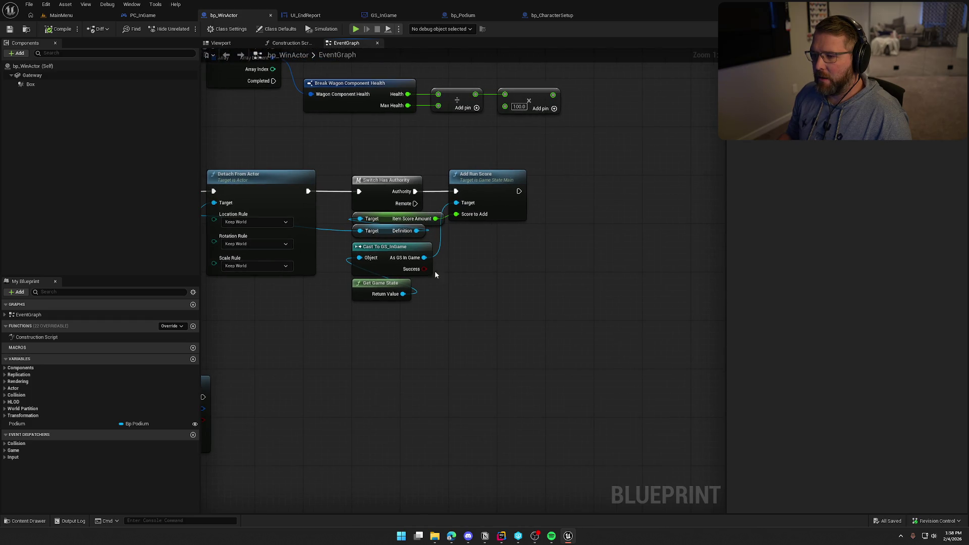
left_click_drag(434, 271, 409, 235)
- Add a Destroy Actor call on the pickup actor following Add Run Score
left_click_drag(711, 241, 586, 213)
type("dest")
key("Return")
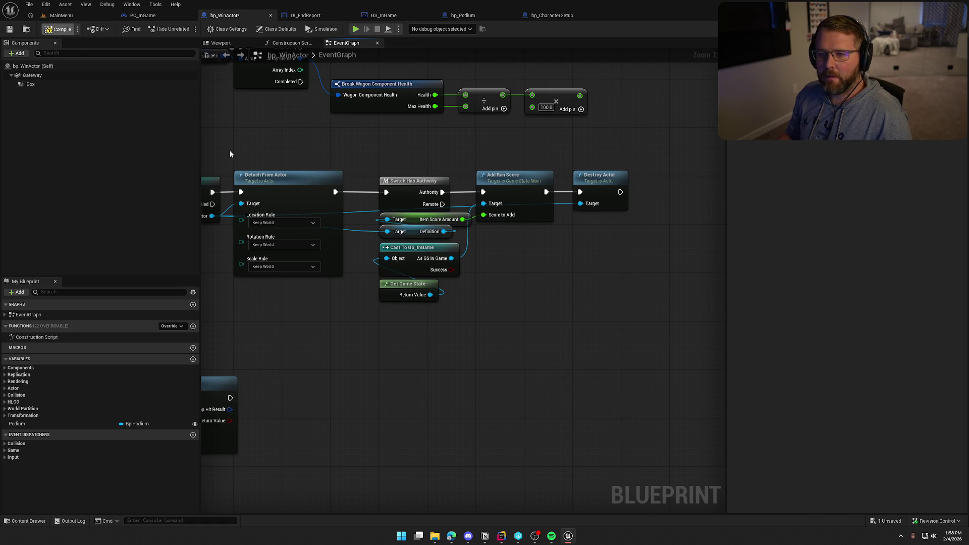
mouse_move(308, 158)
left_mouse_down()
mouse_move(396, 164)
mouse_move(433, 236)
left_mouse_up()
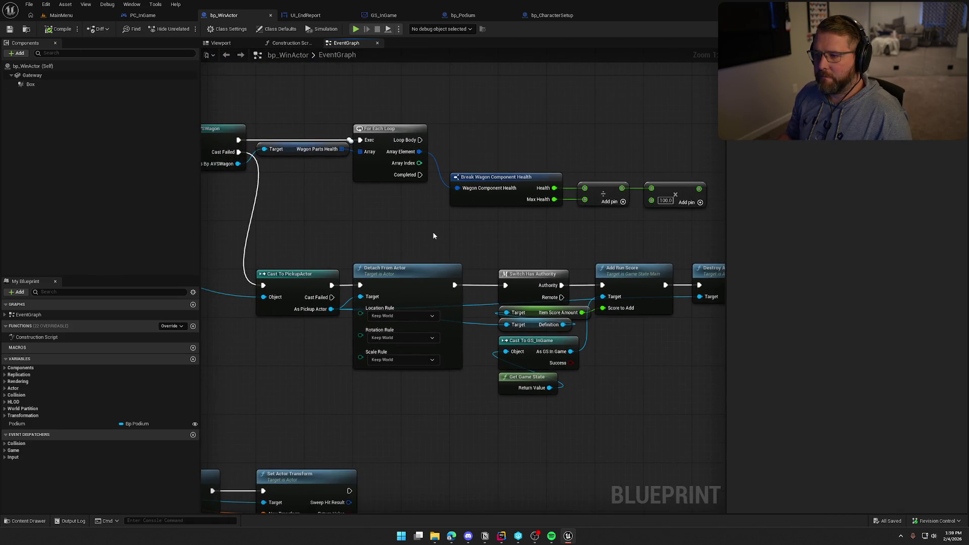
- Set UI_EndReport's ScoreText widget to 'Run Score:' and create its Get_ScoreText_Text binding
left_click(385, 17)
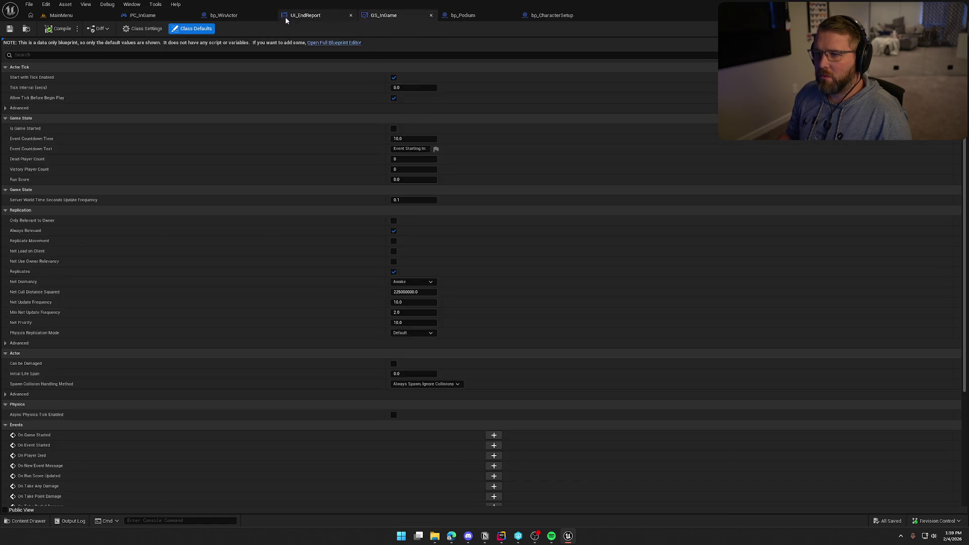
left_click(302, 16)
left_click(435, 164)
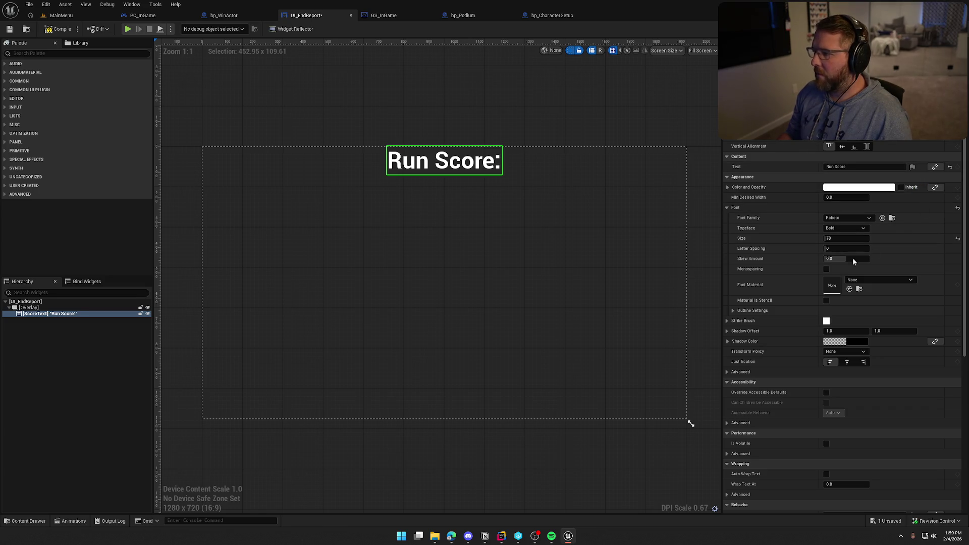
right_click(496, 263)
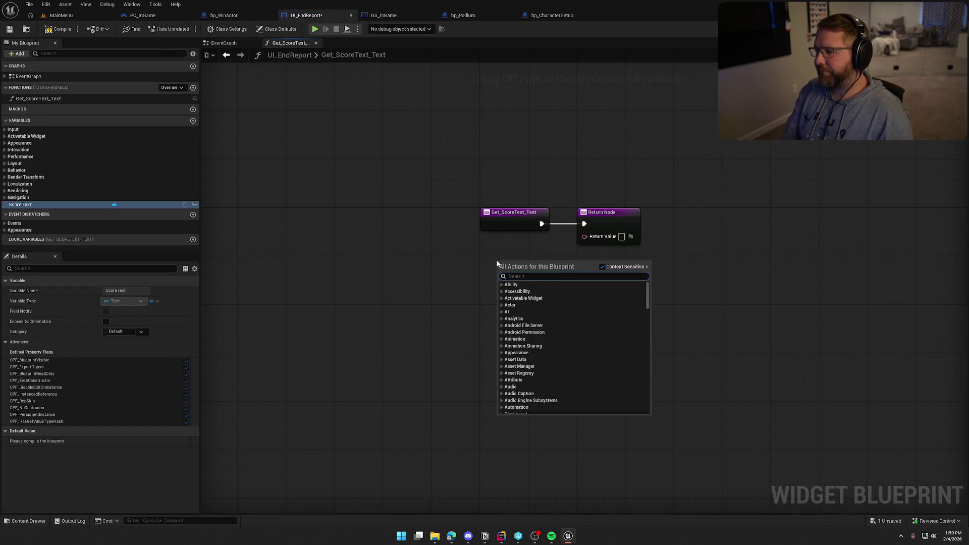
- In Get_ScoreText_Text, add Get Game State and a pure Cast To GS_InGame
type("get game state")
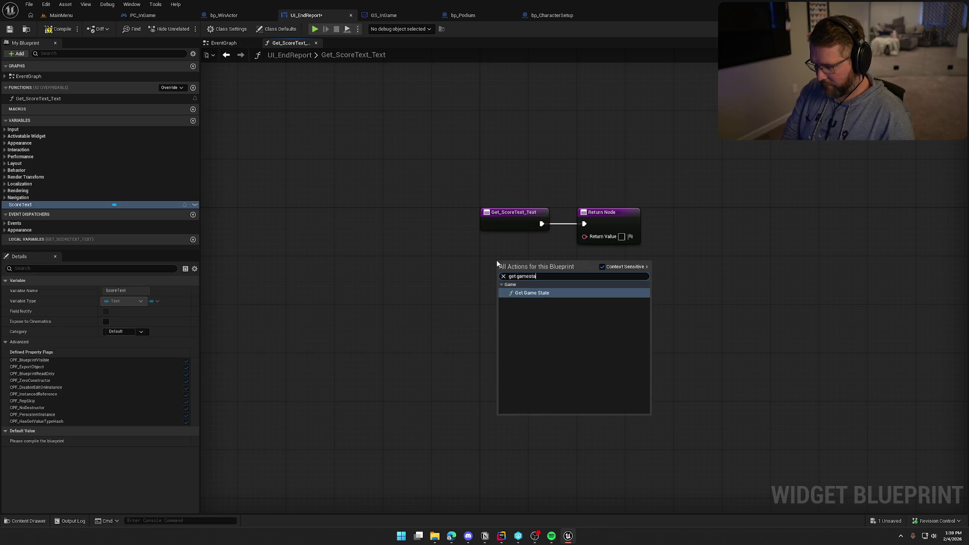
key("Return")
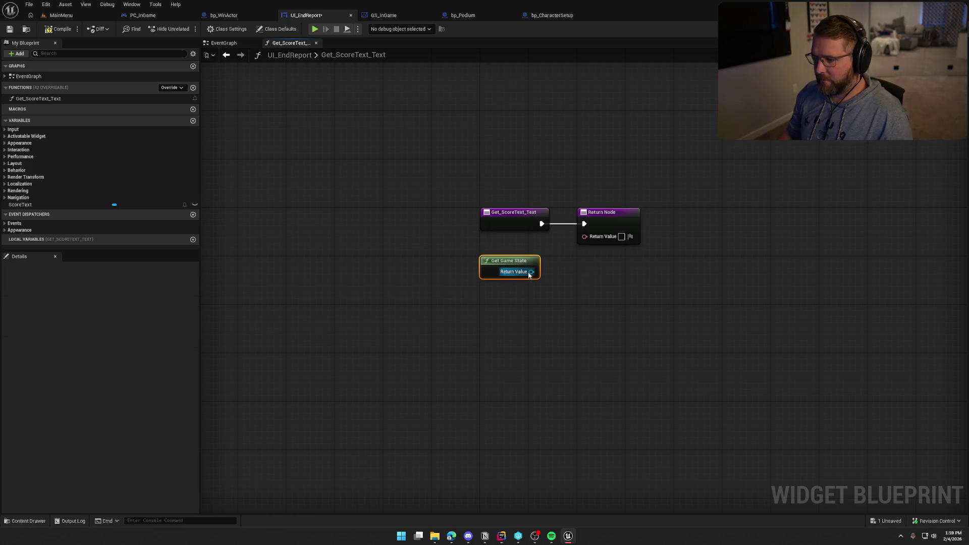
left_click_drag(529, 275, 557, 276)
type("cast to")
left_click(607, 362)
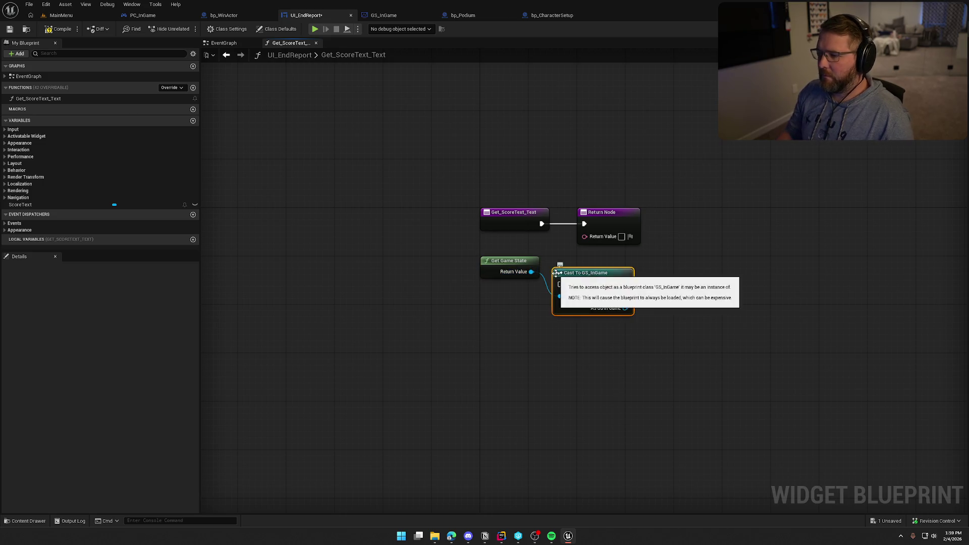
right_click(559, 277)
left_click(606, 488)
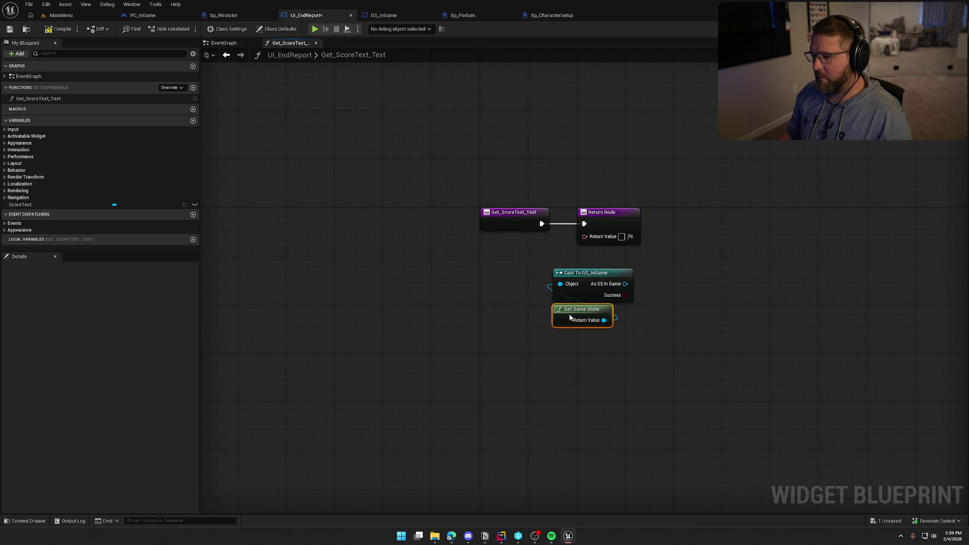
left_click_drag(582, 274, 534, 268)
left_click(585, 309)
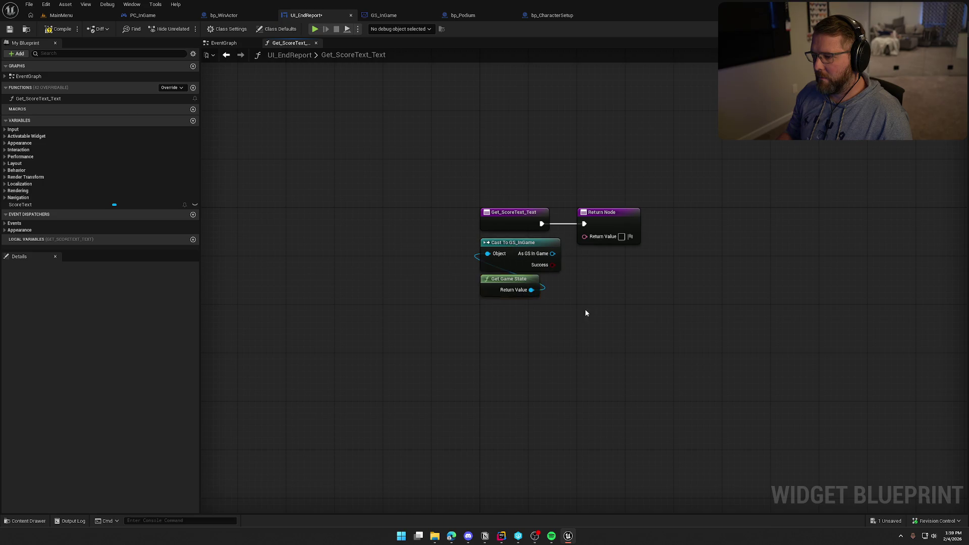
left_click_drag(564, 203, 605, 208)
- Return a Format Text 'Run Score: {Score}' with GS_InGame's Get Run Score wired into Score
left_click_drag(659, 226, 654, 260)
type("format")
key("Return")
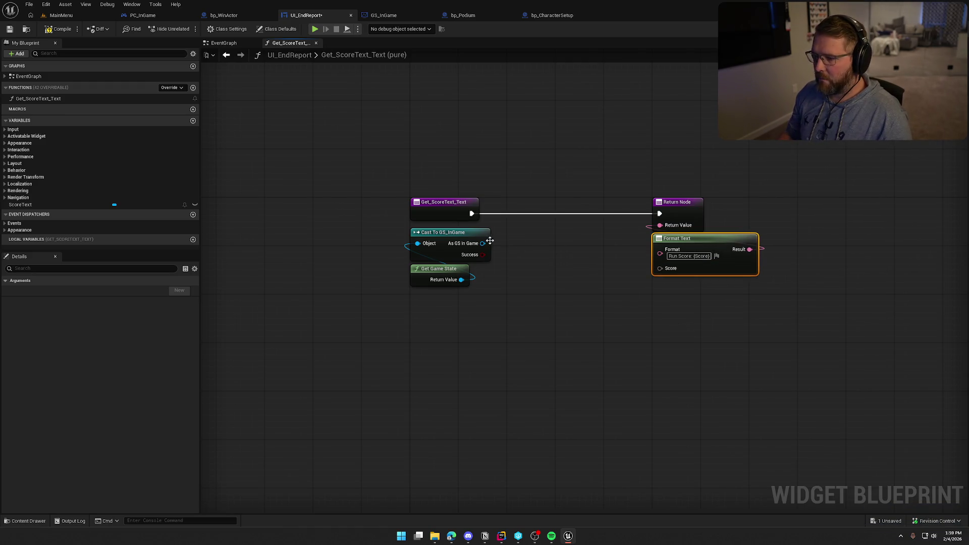
left_click_drag(482, 243, 530, 256)
type("get run")
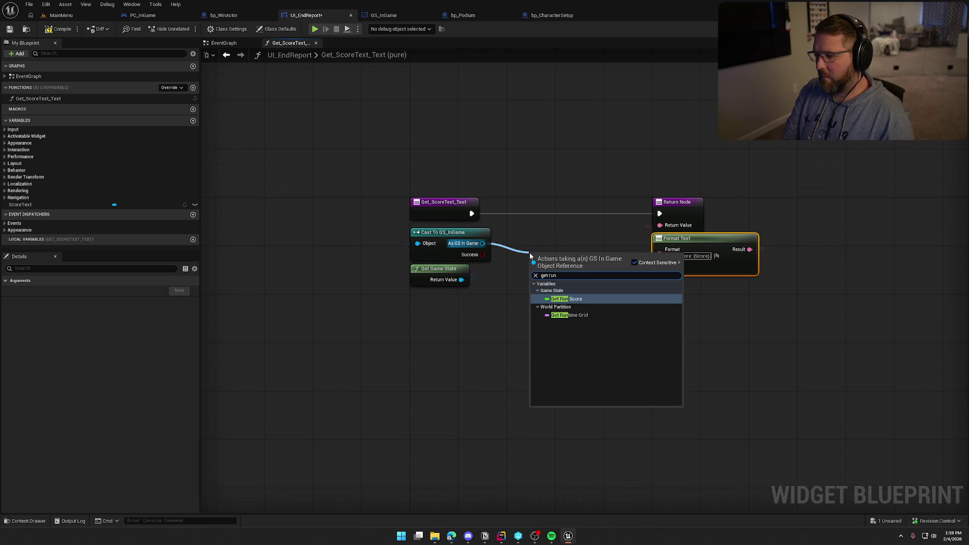
key("Return")
mouse_move(555, 259)
left_mouse_down()
mouse_move(539, 240)
mouse_move(655, 268)
left_mouse_up()
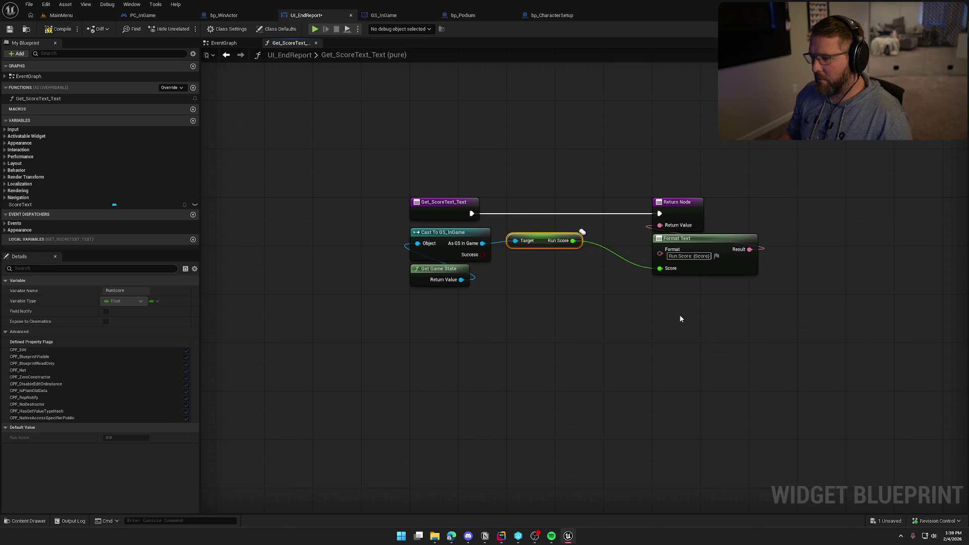
left_click(749, 318)
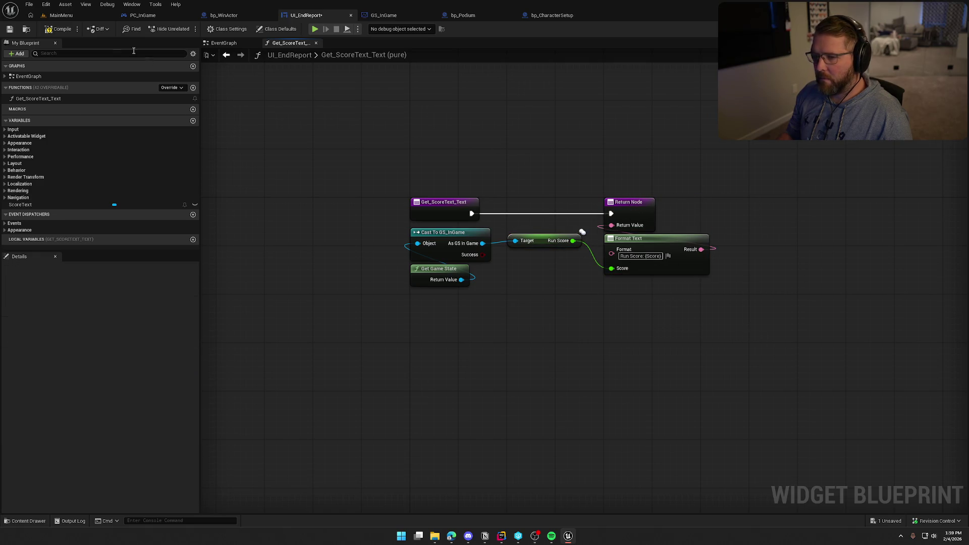
left_click(55, 15)
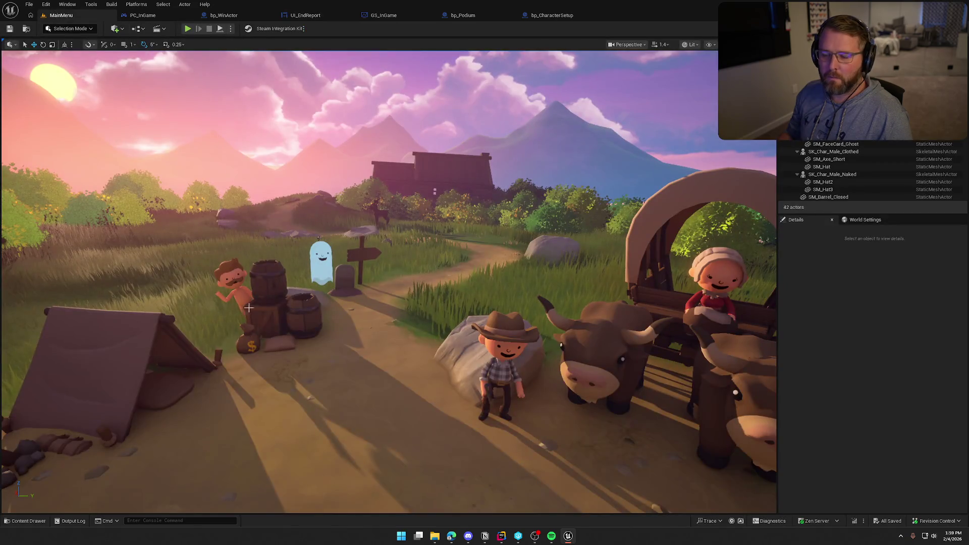
- Open the GameWorld level from the Maps folder and start a play session
key("ctrl+space")
double_click(186, 394)
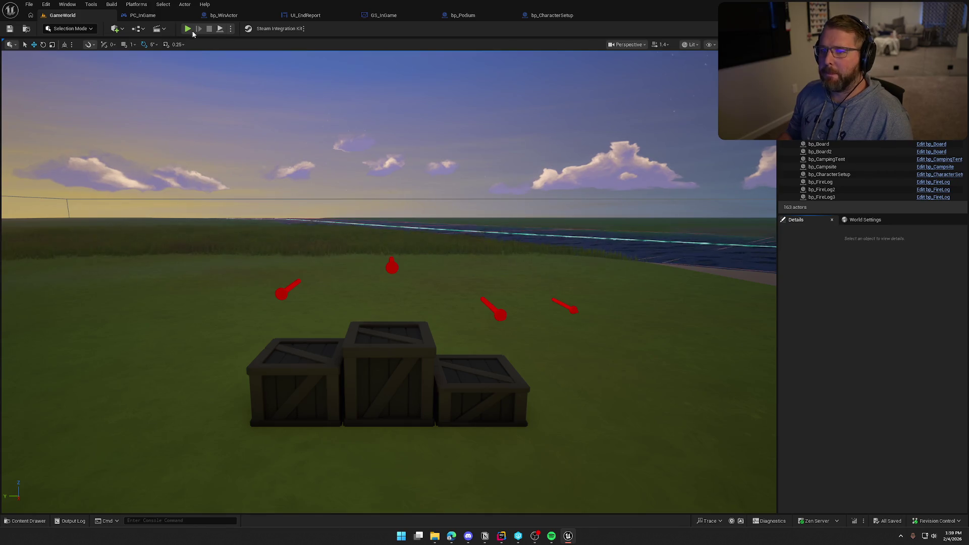
left_click(188, 28)
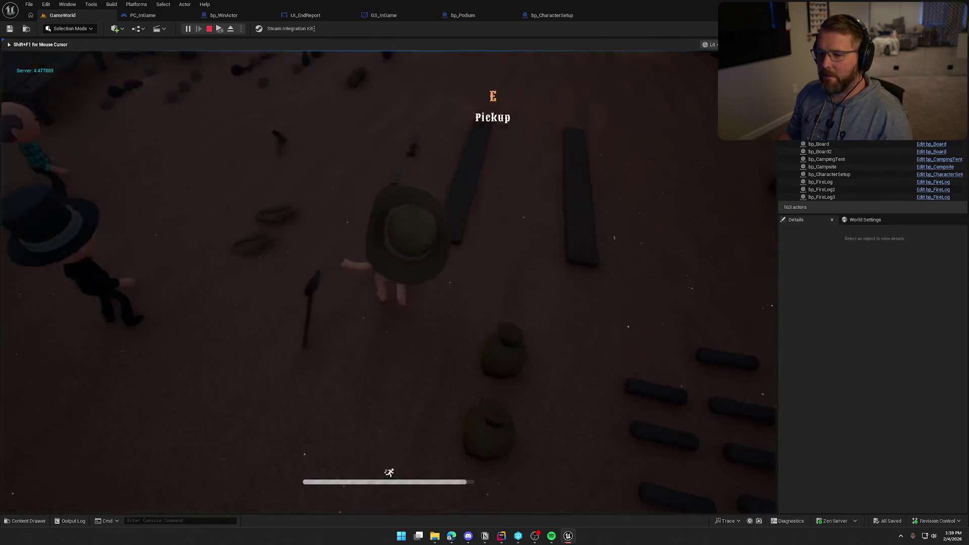
- Pick up the rope and run through the gate to reach the 'Run Score: 100' end screen
key("e")
key("w")
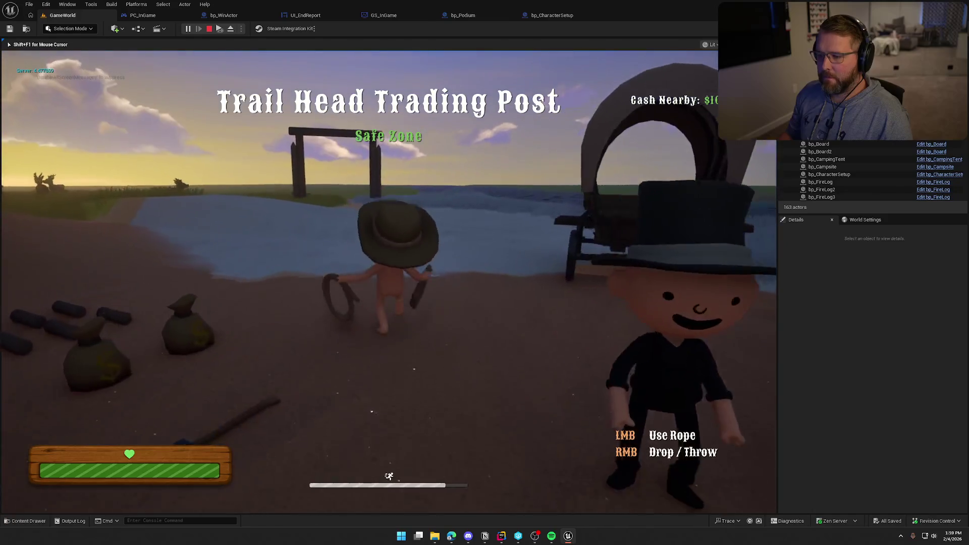
key("w")
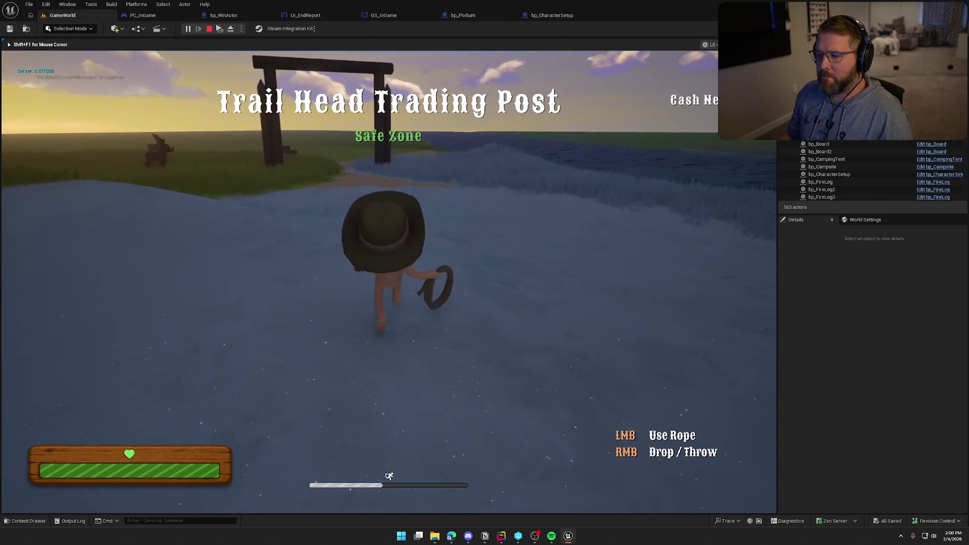
key("w")
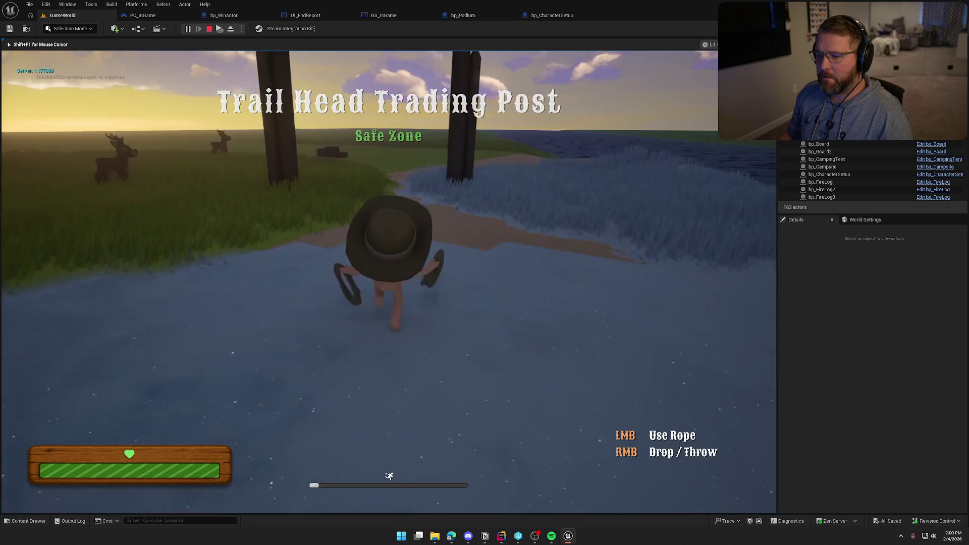
key("w")
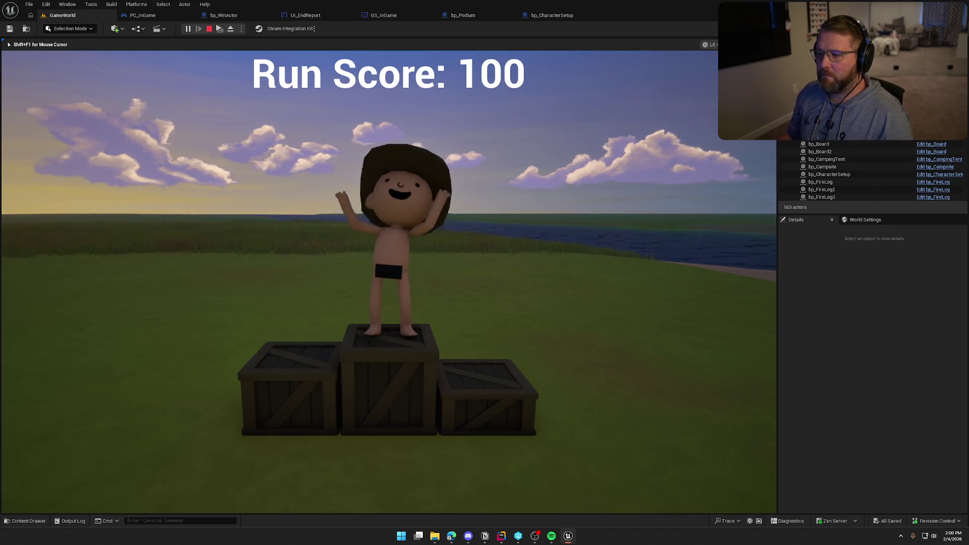
key("Escape")
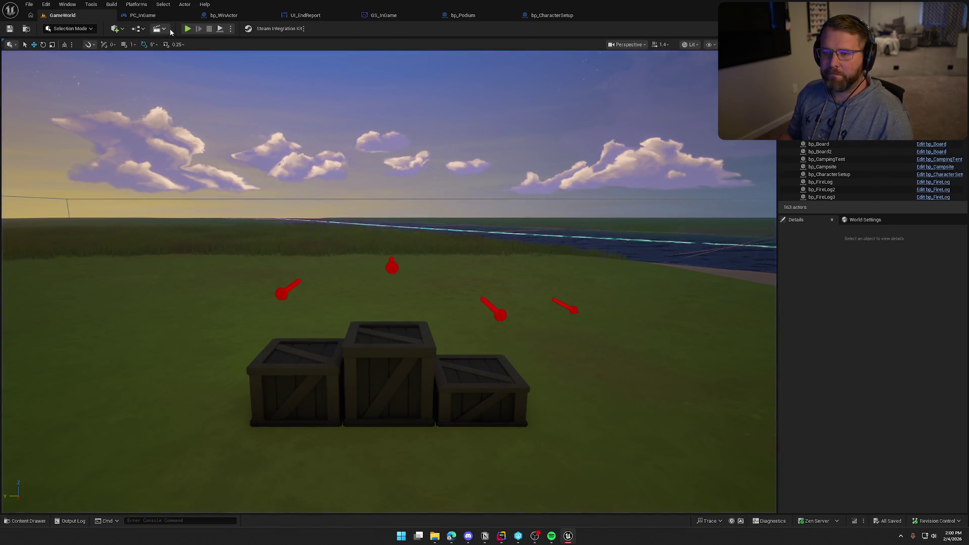
left_click(187, 29)
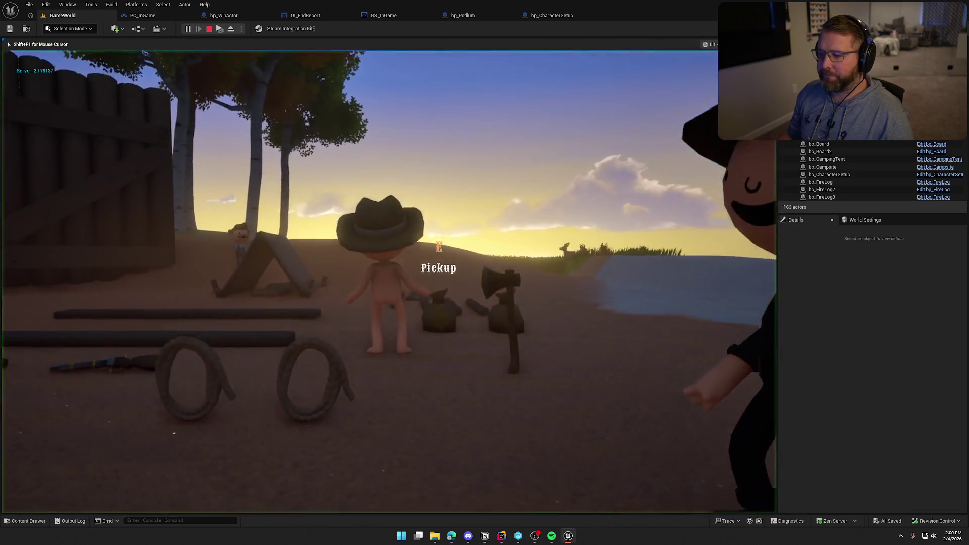
- Run to the trading post, drive the covered wagon around camp, then leave it
key("shift+w")
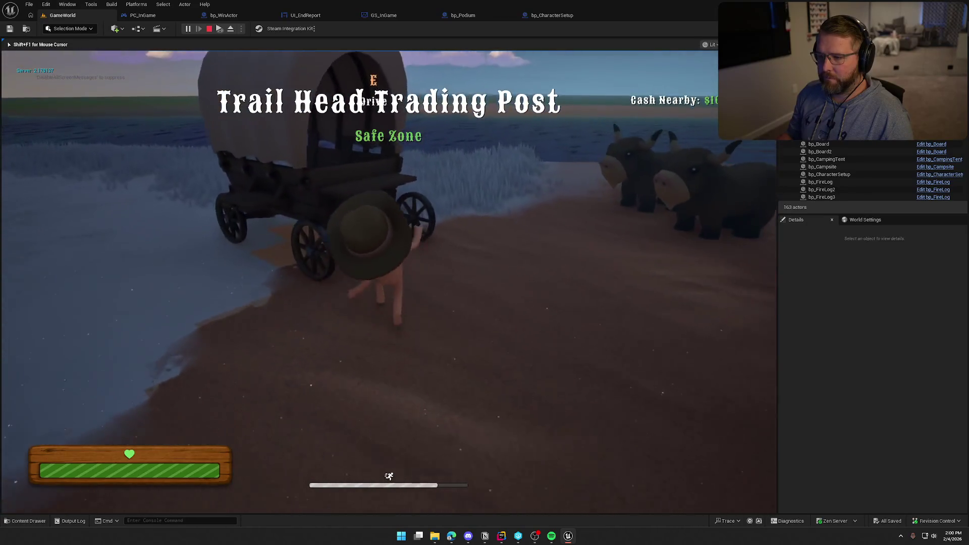
key("e")
key("a")
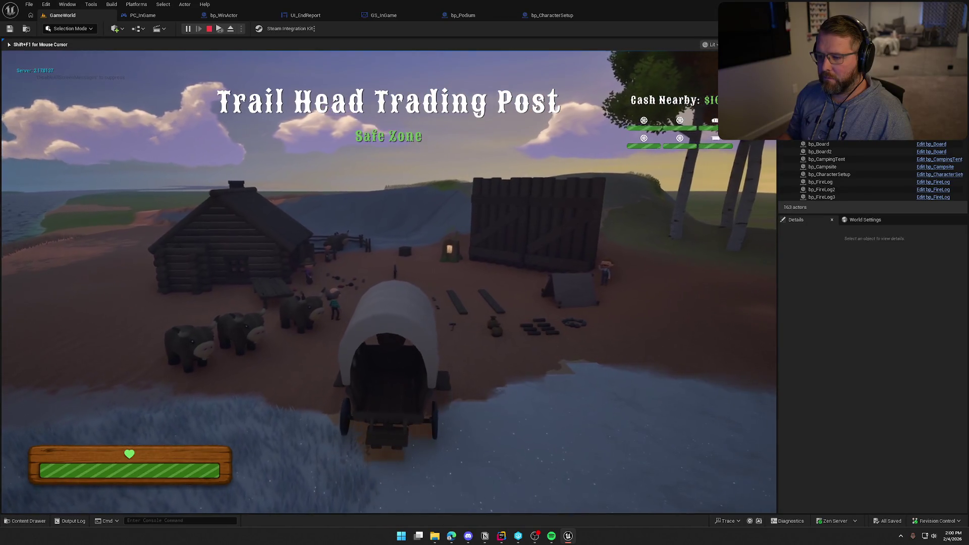
key("w")
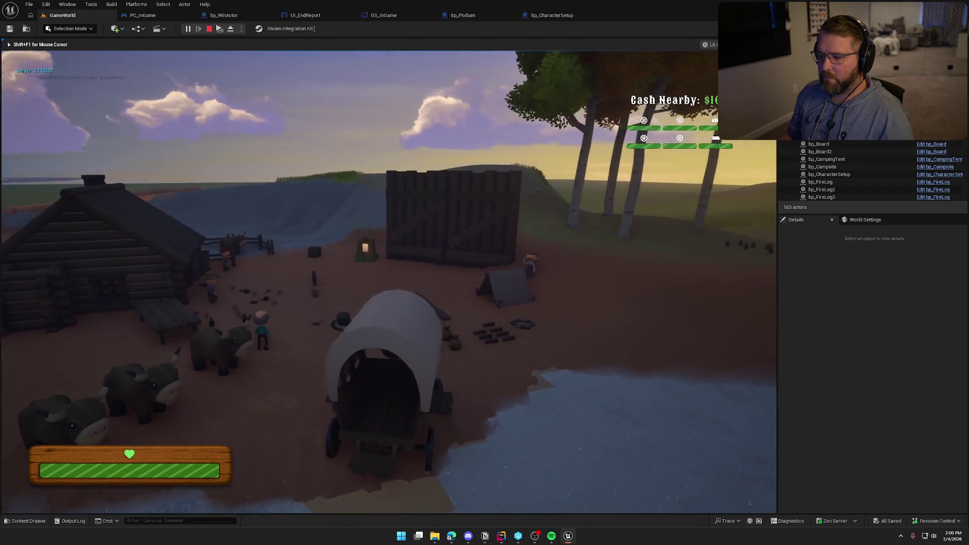
key("d")
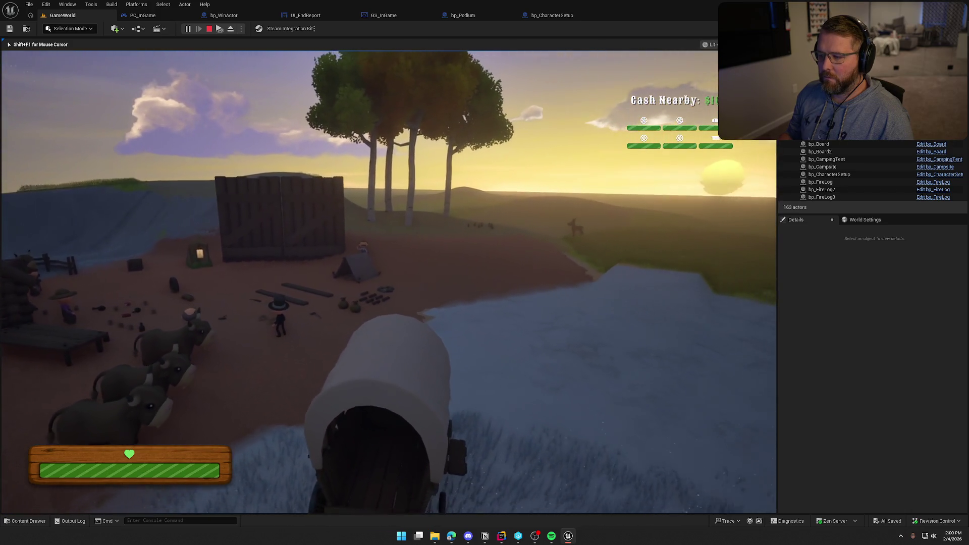
key("d")
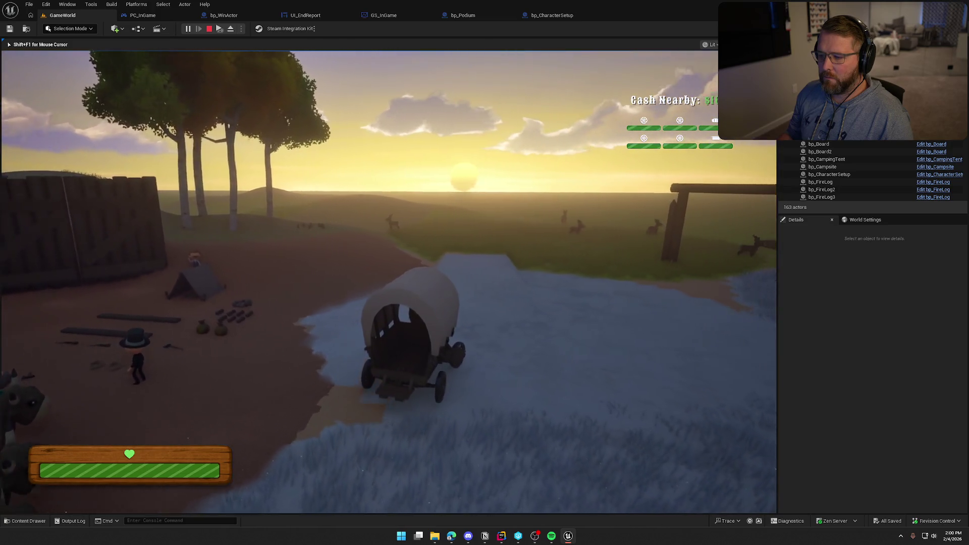
key("d")
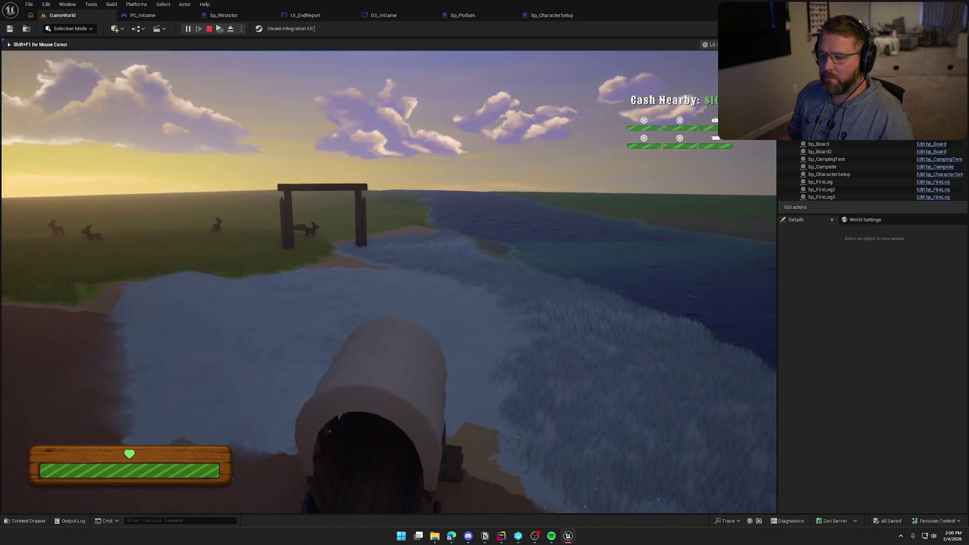
key("e")
key("e")
key("w")
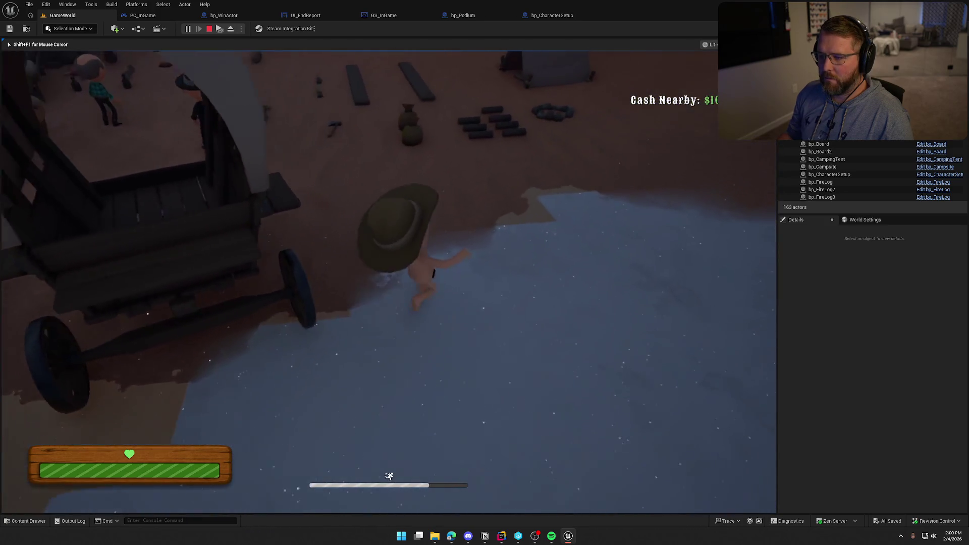
key("e")
key("w")
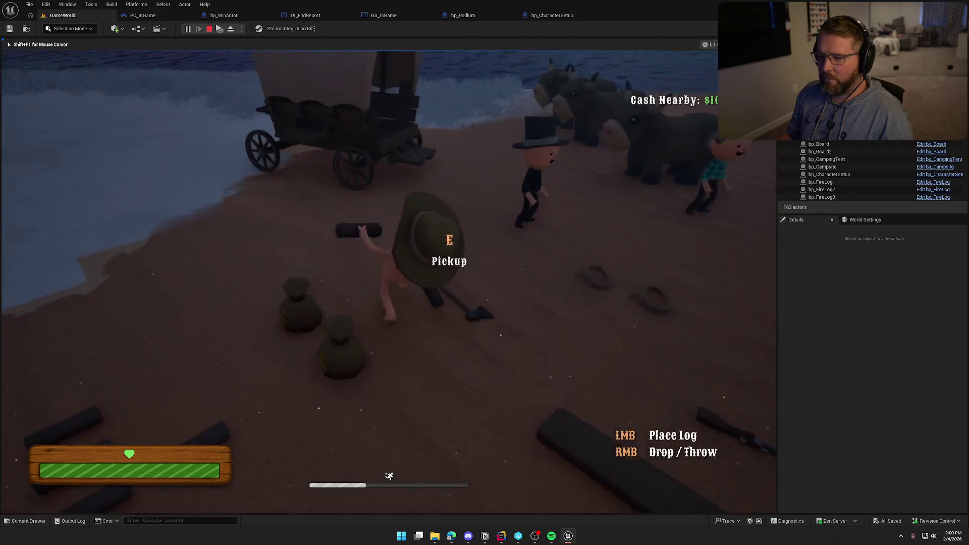
key("s")
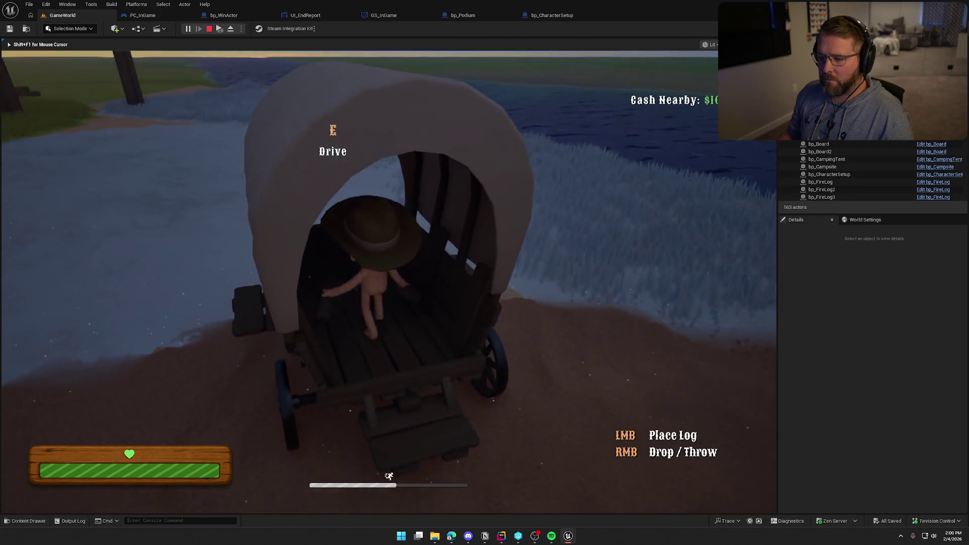
- Collect a money bag and the axe from the campsite and load them into the wagon
key("w")
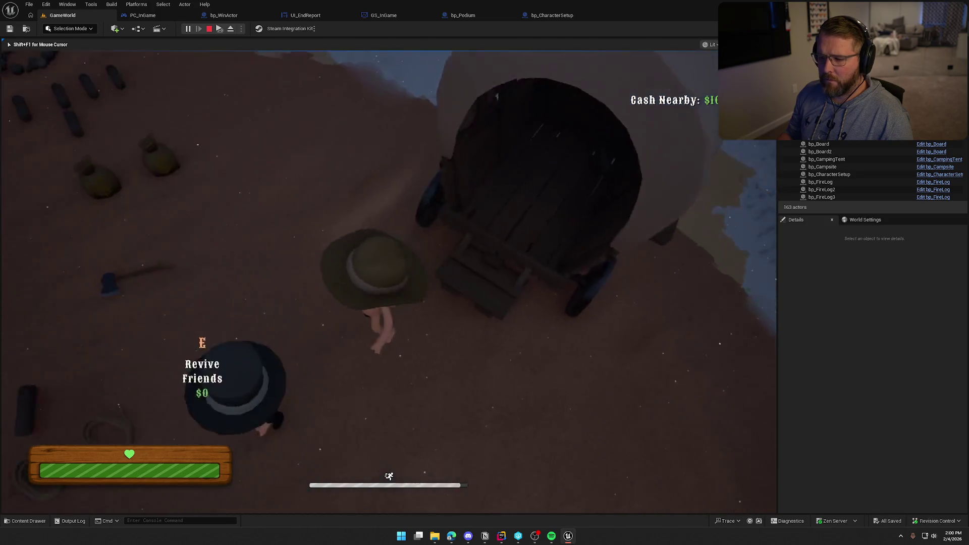
key("e")
key("w")
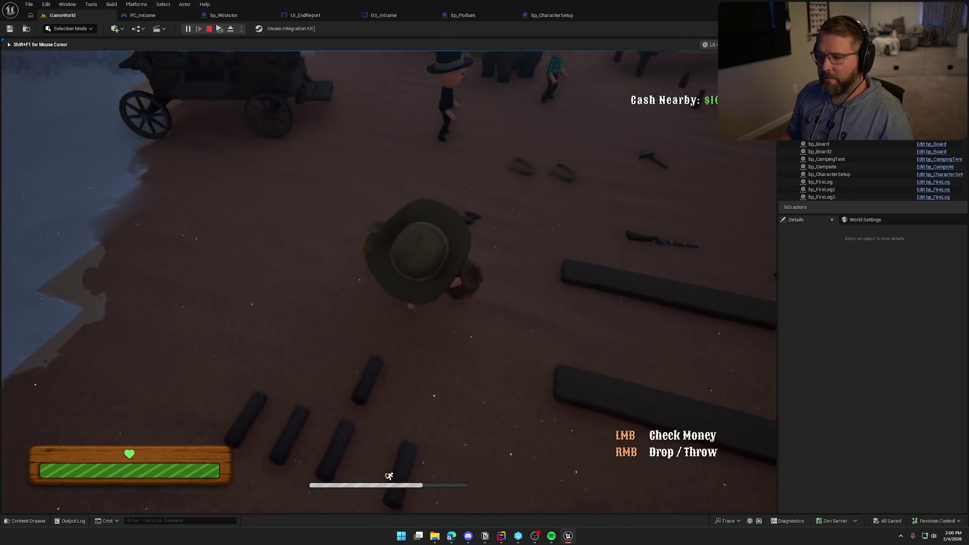
key("s")
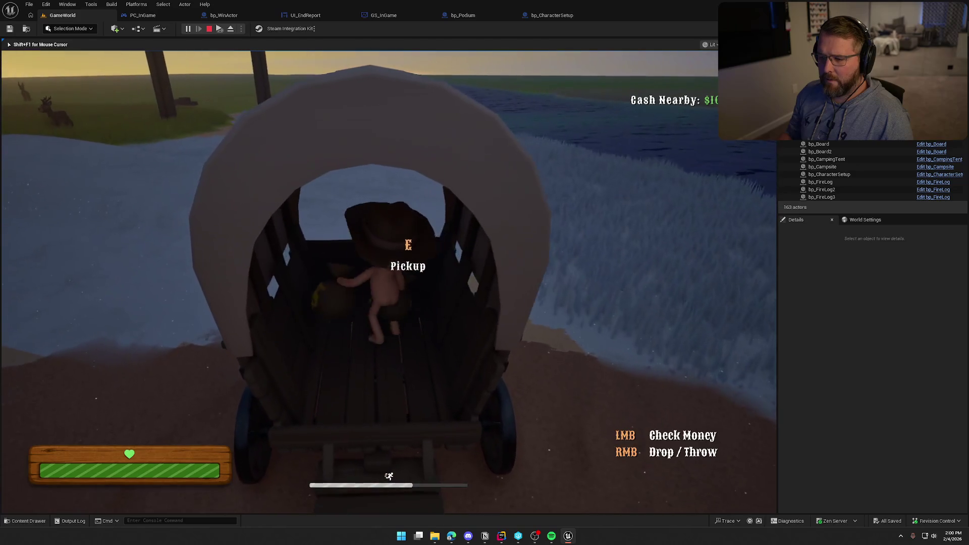
key("w")
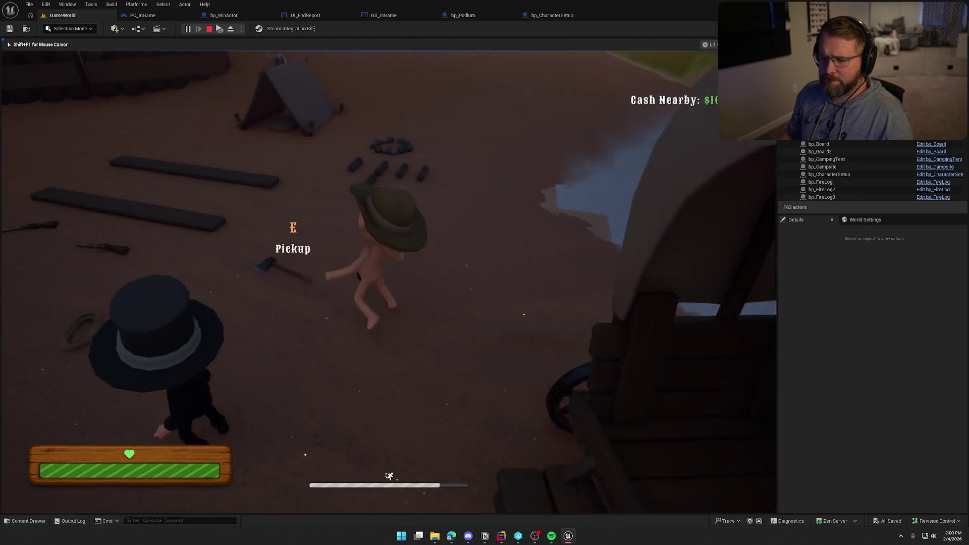
key("e")
key("w")
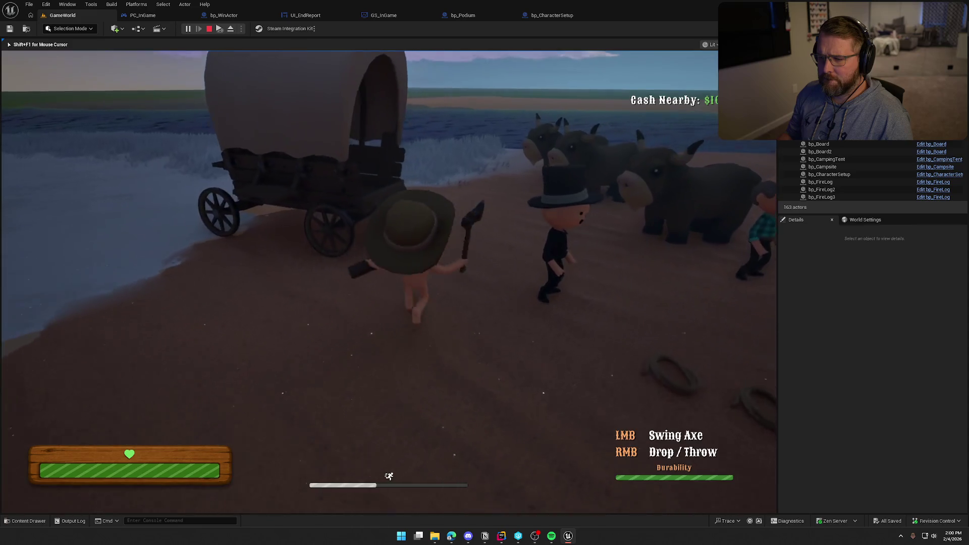
key("w")
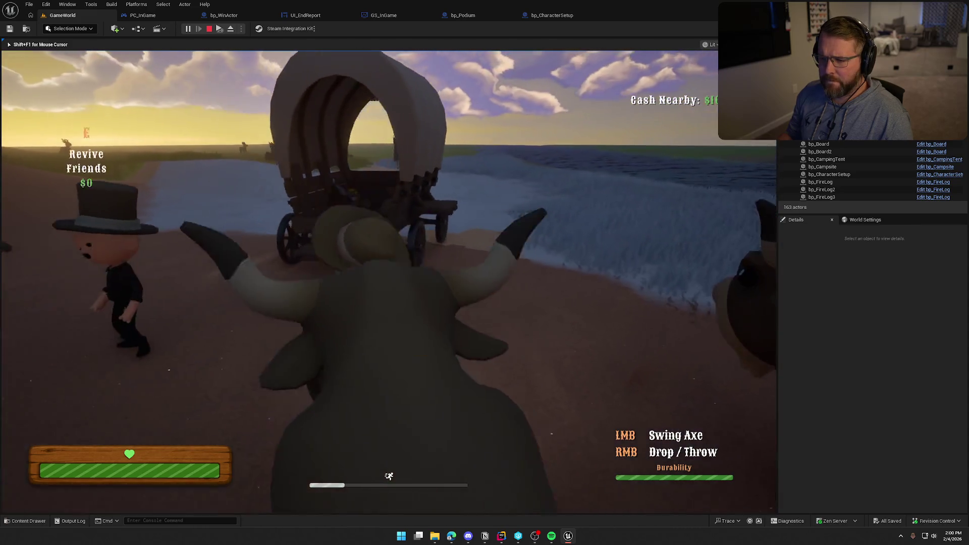
key("w")
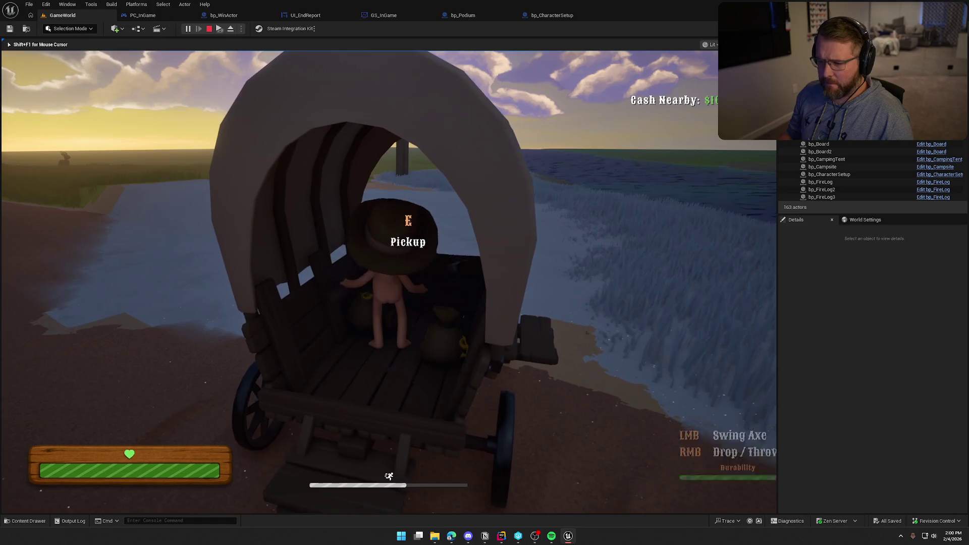
key("w")
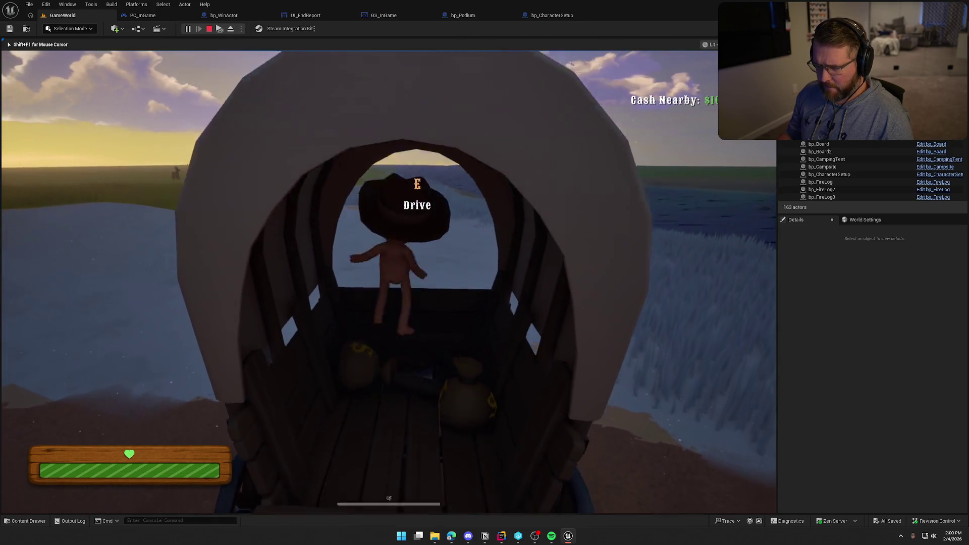
- Drive the wagon through the gate to reach the 'Run Score: 250' end screen, then stop
key("e")
key("w")
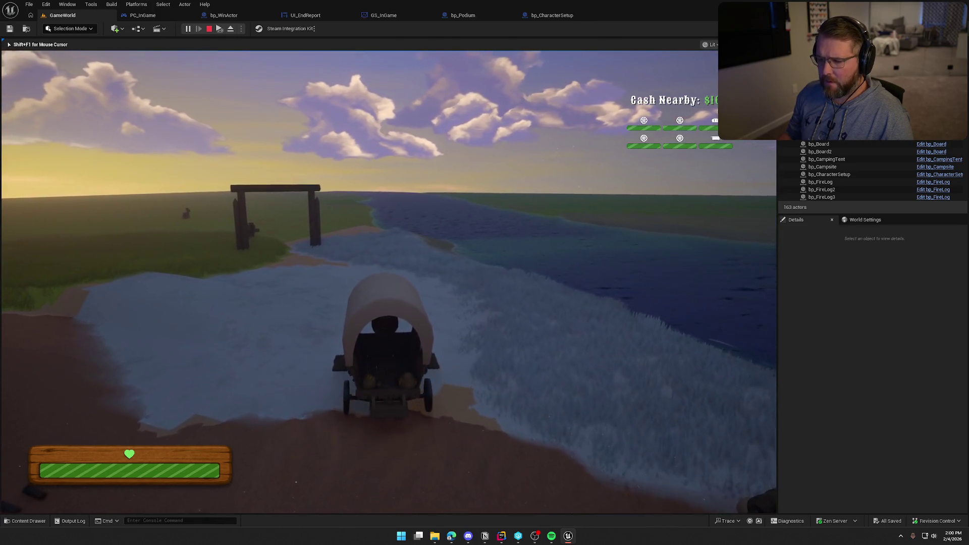
key("w")
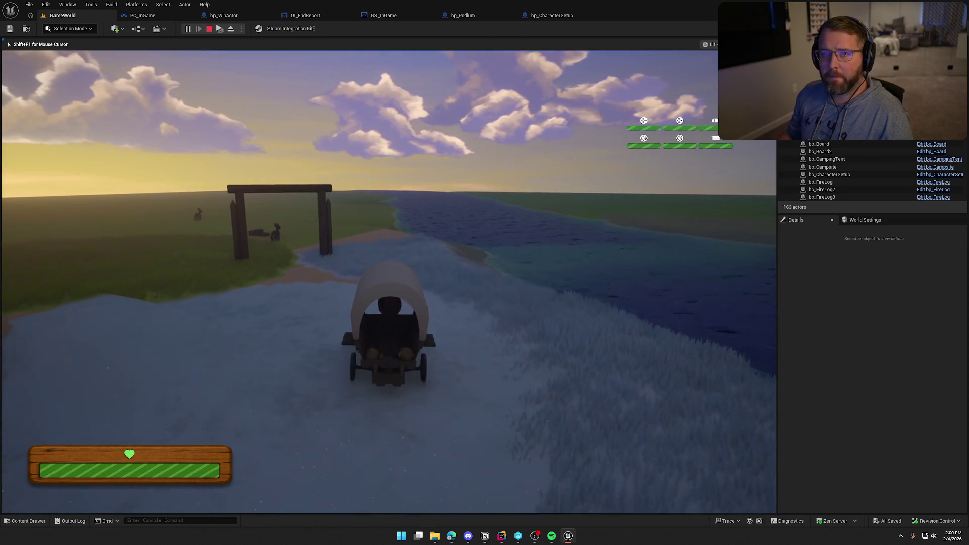
key("w")
key("a")
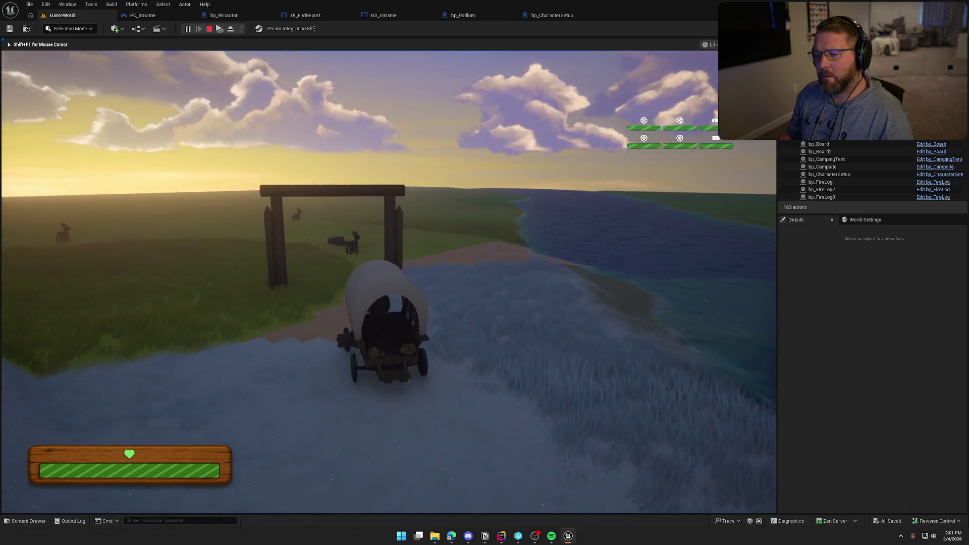
key("w")
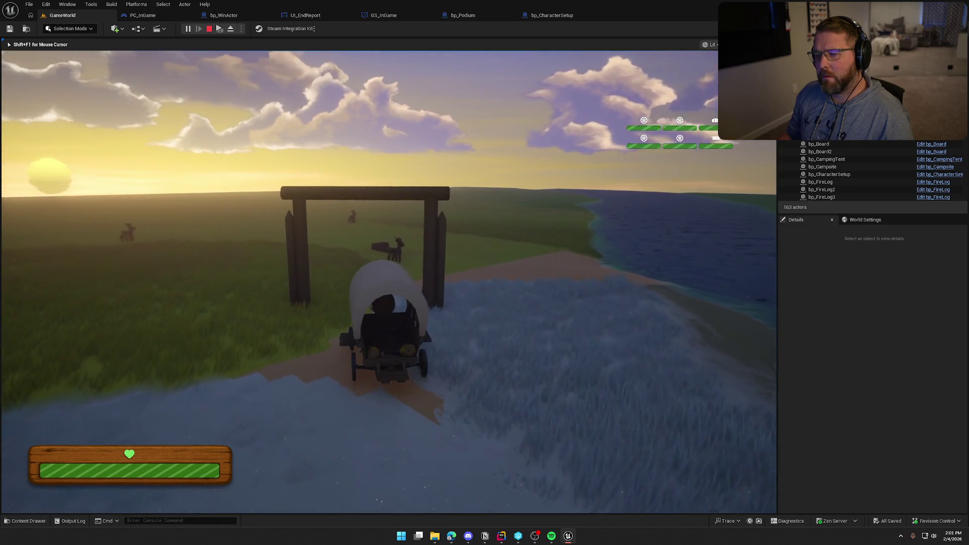
key("w")
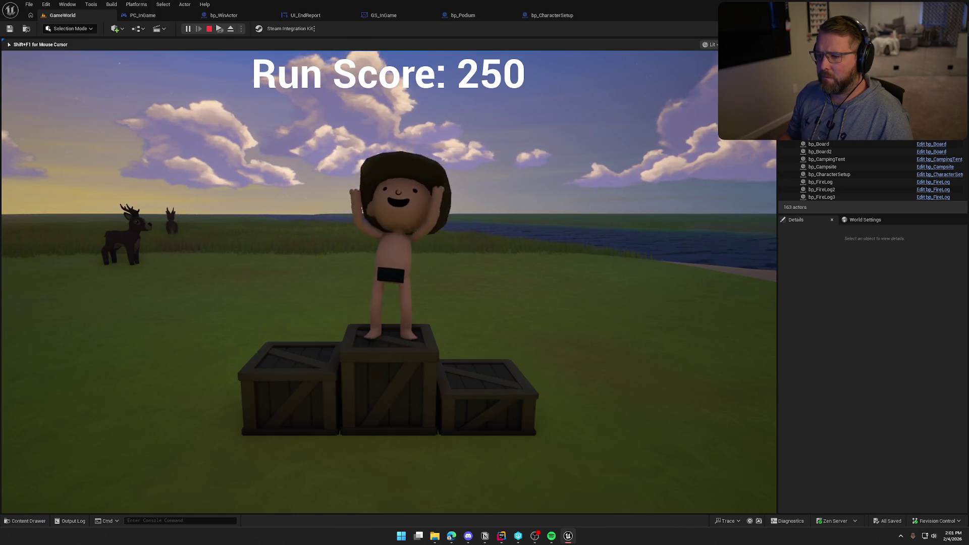
key("Escape")
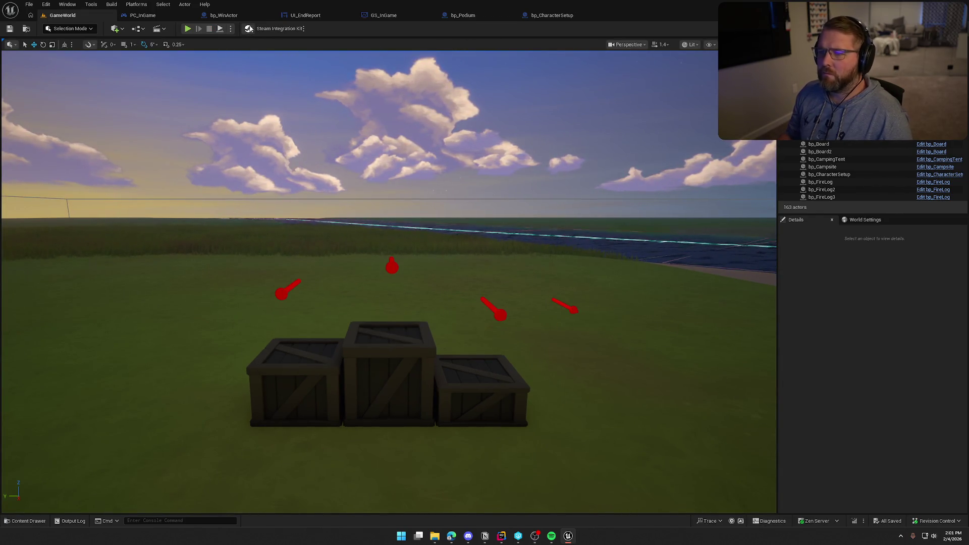
- Open bp_WinActor's event graph and center the wagon loop and wagon-health math nodes
left_click(247, 15)
mouse_move(453, 273)
left_mouse_down()
mouse_move(360, 212)
mouse_move(404, 238)
mouse_move(425, 235)
left_mouse_up()
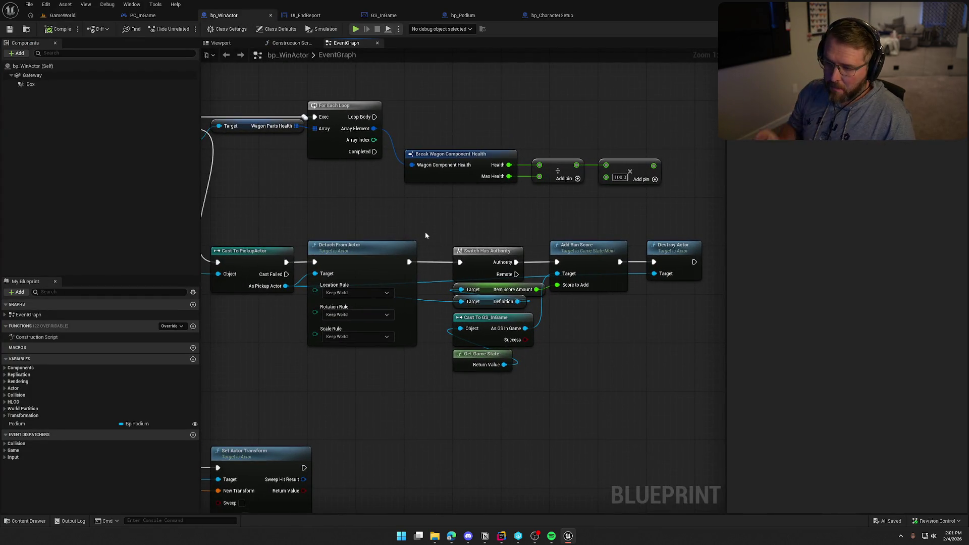
mouse_move(425, 235)
left_mouse_down()
mouse_move(504, 271)
mouse_move(523, 268)
mouse_move(508, 260)
mouse_move(590, 261)
mouse_move(500, 243)
mouse_move(657, 255)
left_mouse_up()
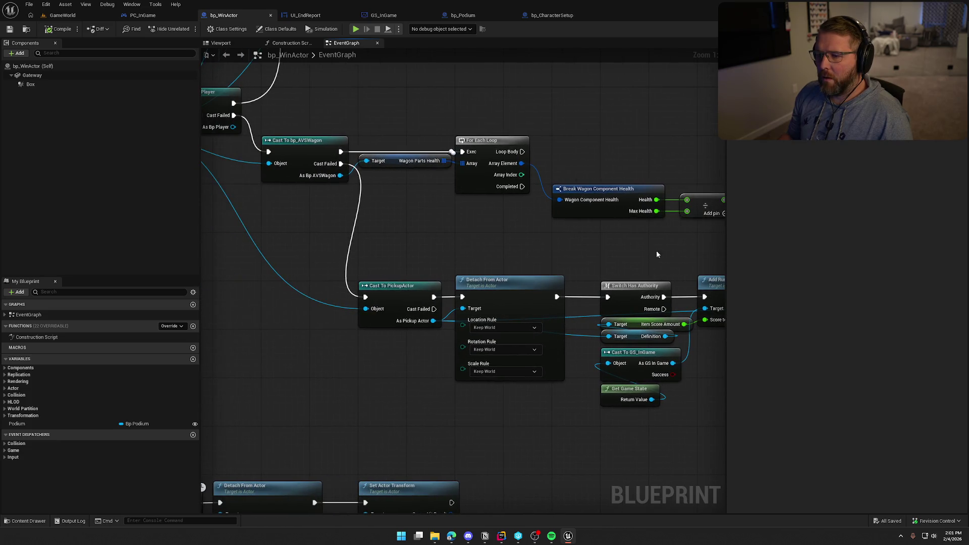
mouse_move(515, 194)
left_mouse_down()
mouse_move(605, 224)
mouse_move(716, 228)
mouse_move(551, 231)
left_mouse_up()
left_click_drag(499, 208, 574, 216)
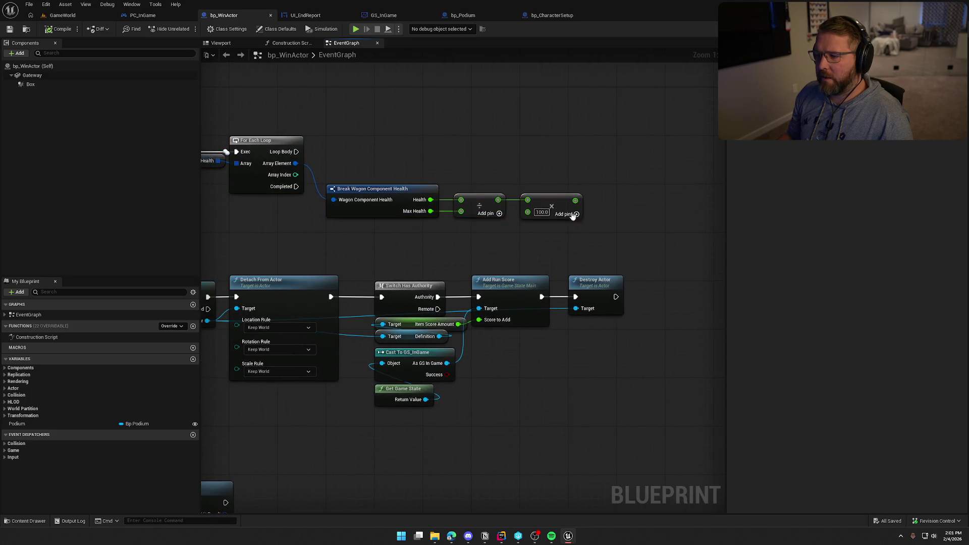
mouse_move(635, 231)
left_mouse_down()
mouse_move(638, 207)
mouse_move(506, 212)
left_mouse_up()
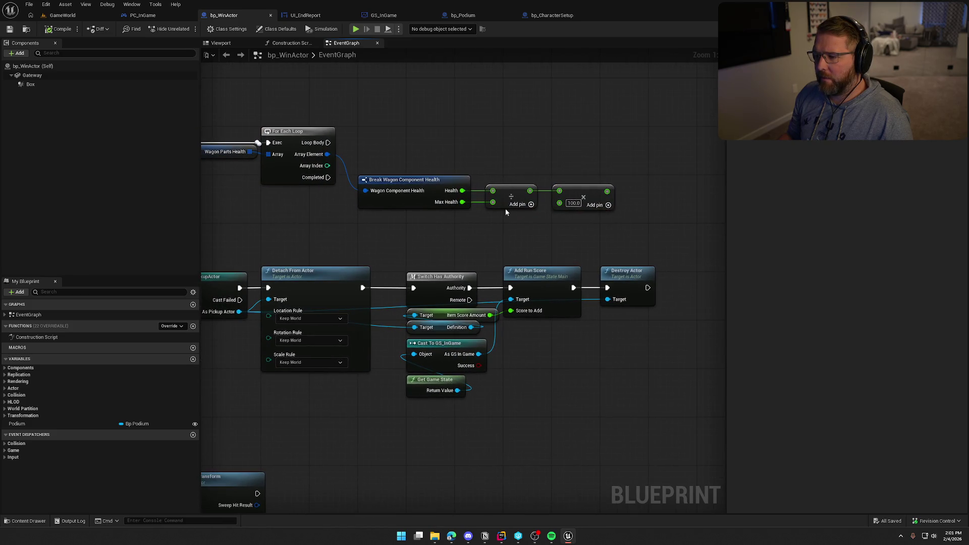
left_click_drag(606, 188, 545, 194)
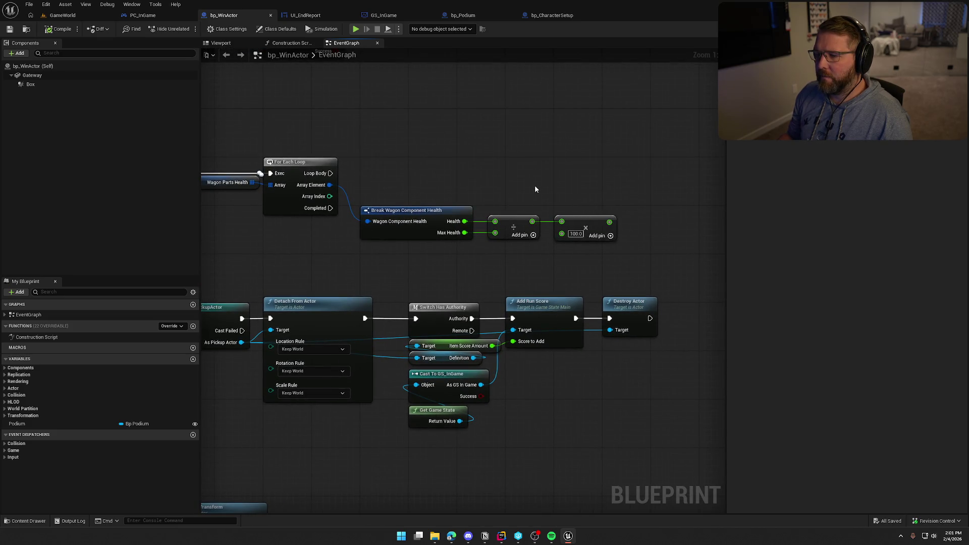
- Box-select the pickup scoring chain with the wagon nodes and bring the player and wagon casts into view
left_click_drag(504, 429, 407, 346)
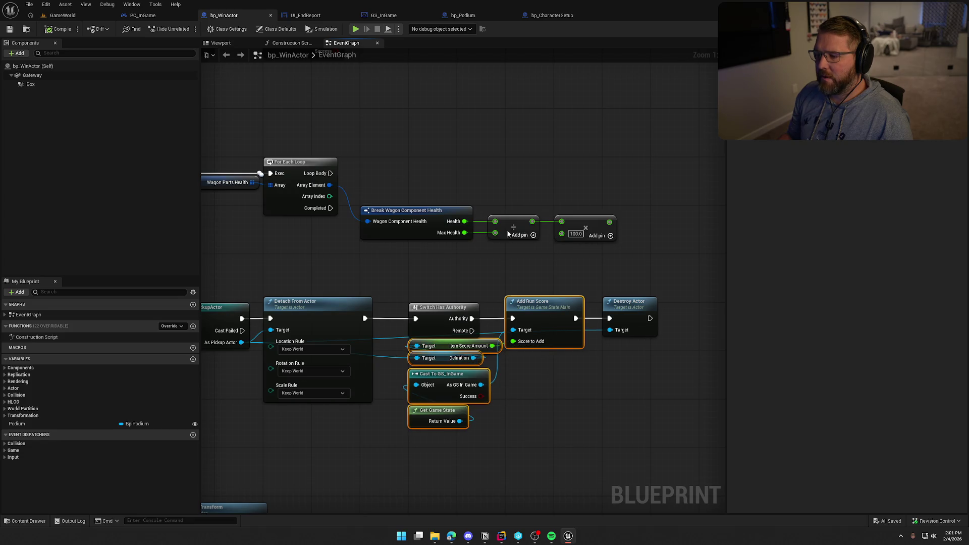
scroll(412, 295, "down", 2)
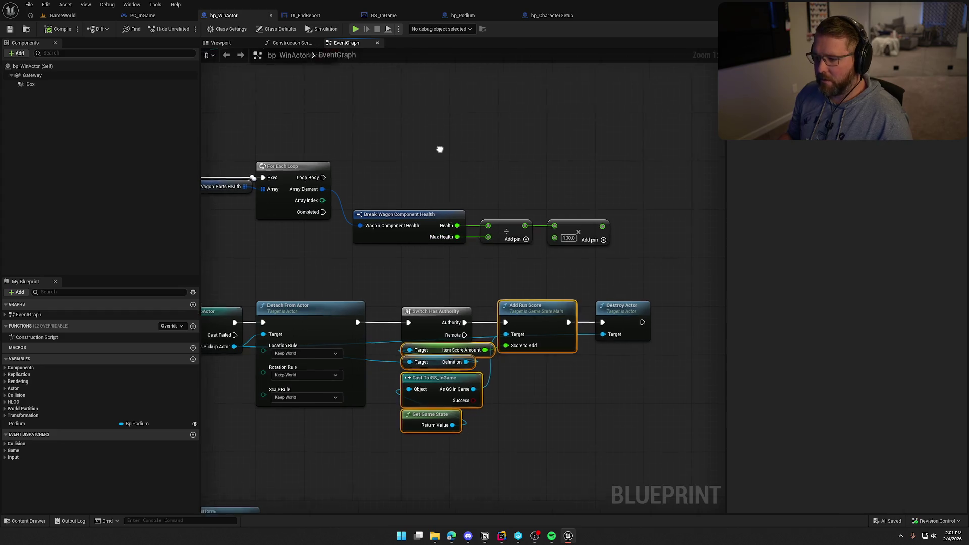
scroll(413, 295, "down", 2)
left_click_drag(655, 366, 399, 275)
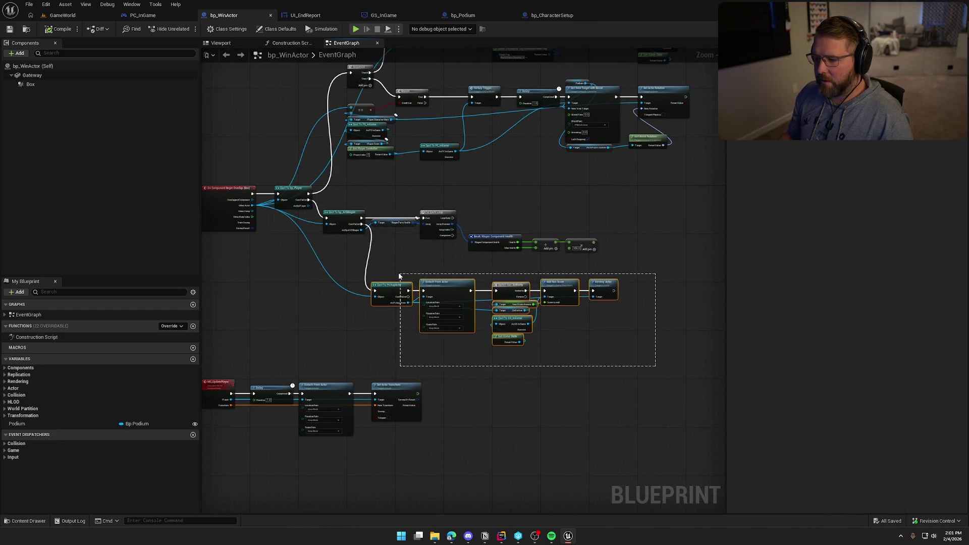
scroll(291, 247, "up", 4)
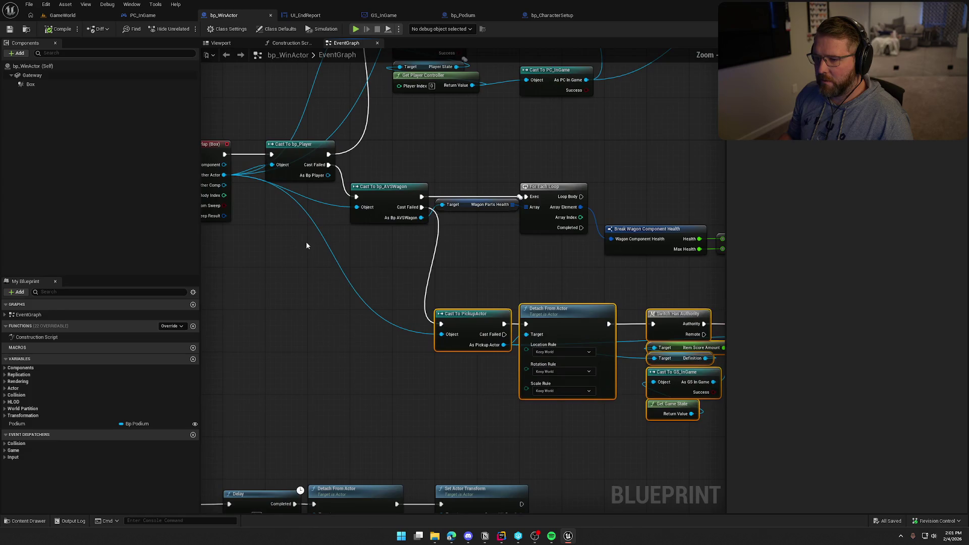
scroll(242, 281, "down", 3)
mouse_move(289, 218)
left_mouse_down()
mouse_move(651, 379)
mouse_move(672, 407)
left_mouse_up()
scroll(338, 279, "up", 3)
left_click_drag(338, 280, 518, 249)
- Add a Switch Has Authority node off Cast To bp_Player's Cast Failed pin
left_click(446, 312)
left_click_drag(447, 311, 458, 309)
left_click_drag(400, 217, 438, 266)
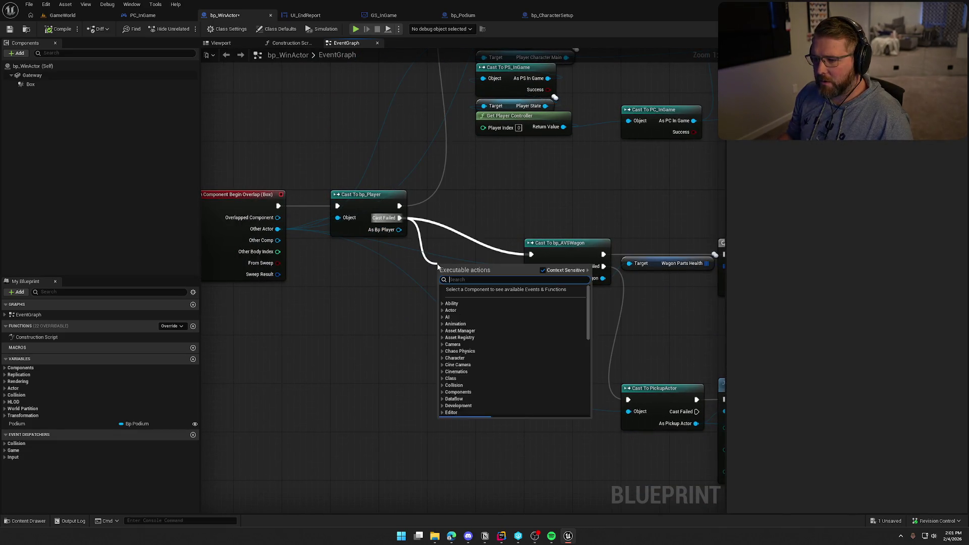
type("switch has")
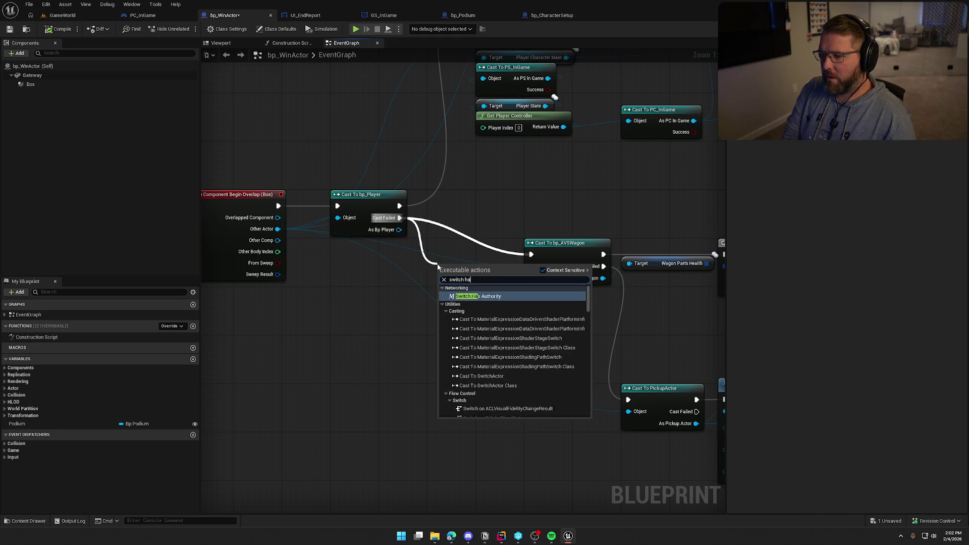
key("Return")
mouse_move(447, 250)
left_mouse_down()
mouse_move(351, 312)
mouse_move(363, 287)
left_mouse_up()
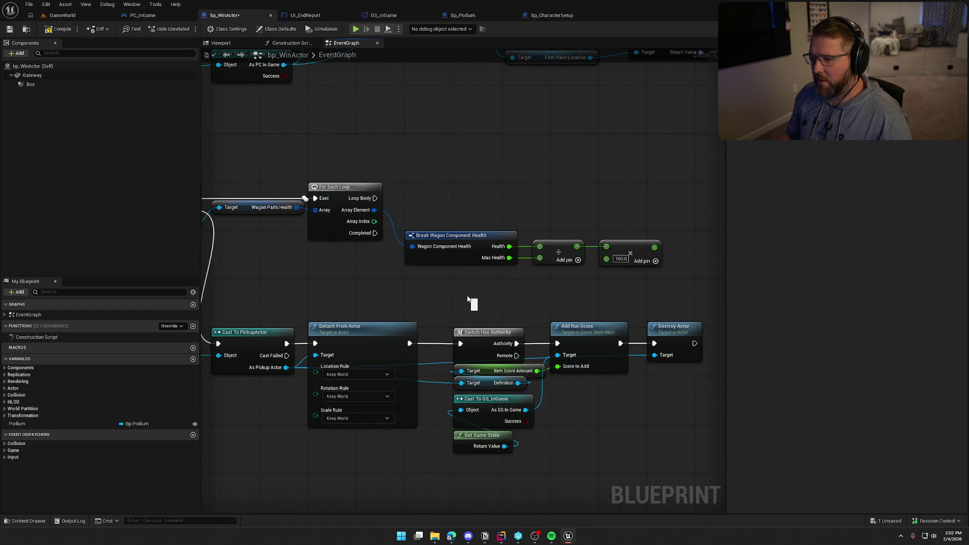
scroll(469, 301, "down", 1)
left_click_drag(468, 301, 521, 206)
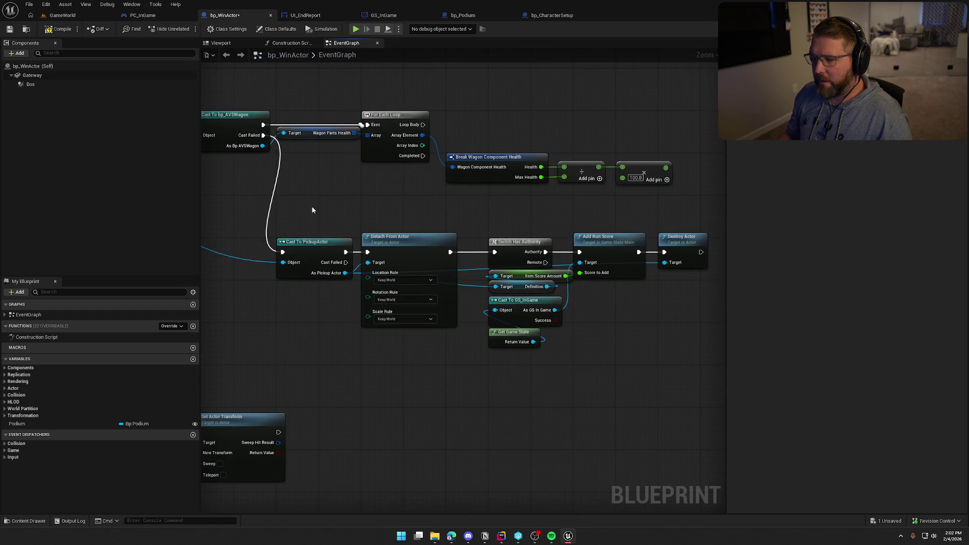
left_click_drag(312, 210, 410, 277)
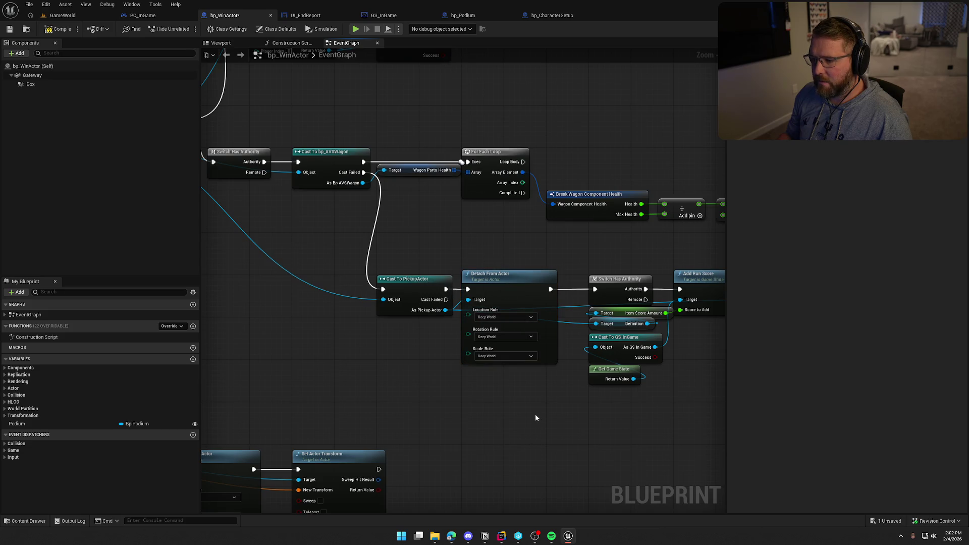
- Delete Detach From Actor, wire Cast To PickupActor into Switch Has Authority, and compile
left_click_drag(535, 417, 397, 397)
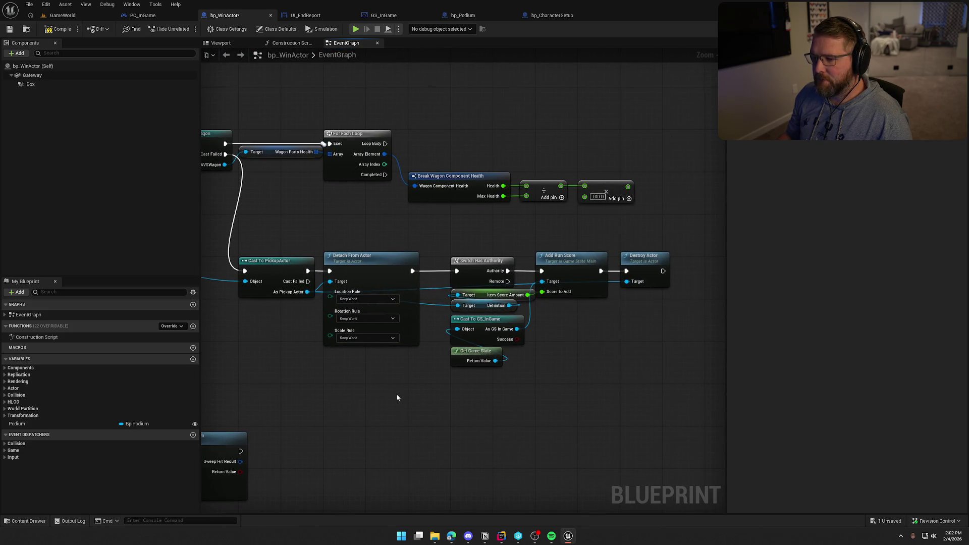
left_click_drag(632, 239, 709, 388)
left_click_drag(611, 416, 662, 448)
mouse_move(434, 241)
left_mouse_down()
mouse_move(552, 261)
mouse_move(365, 250)
mouse_move(412, 259)
left_mouse_up()
left_click(396, 288)
key("Delete")
mouse_move(335, 301)
left_mouse_down()
mouse_move(435, 311)
mouse_move(484, 302)
mouse_move(674, 407)
left_mouse_up()
mouse_move(500, 297)
left_mouse_down()
mouse_move(373, 297)
mouse_move(435, 297)
left_mouse_up()
key("F7")
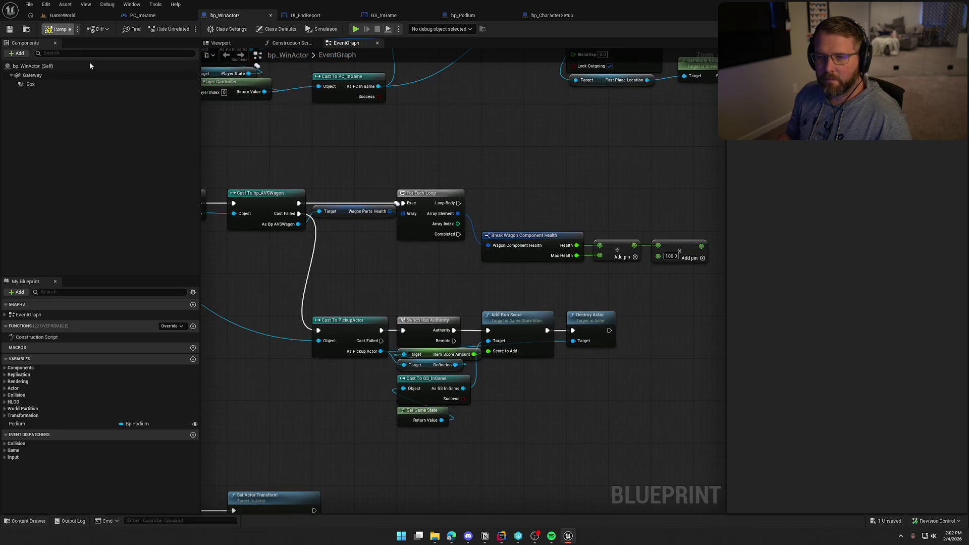
- Save bp_WinActor, then duplicate the Add Run Score, Cast To GS_InGame and Get Game State nodes beside the wagon loop
key("ctrl+s")
mouse_move(406, 275)
left_mouse_down()
mouse_move(459, 271)
mouse_move(328, 253)
left_mouse_up()
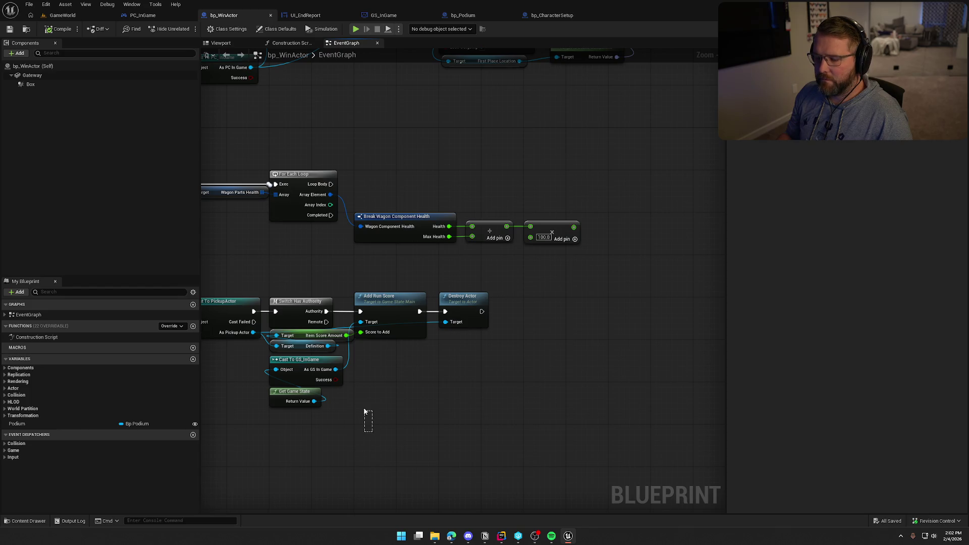
left_click_drag(364, 412, 352, 378)
left_click(378, 295, "ctrl")
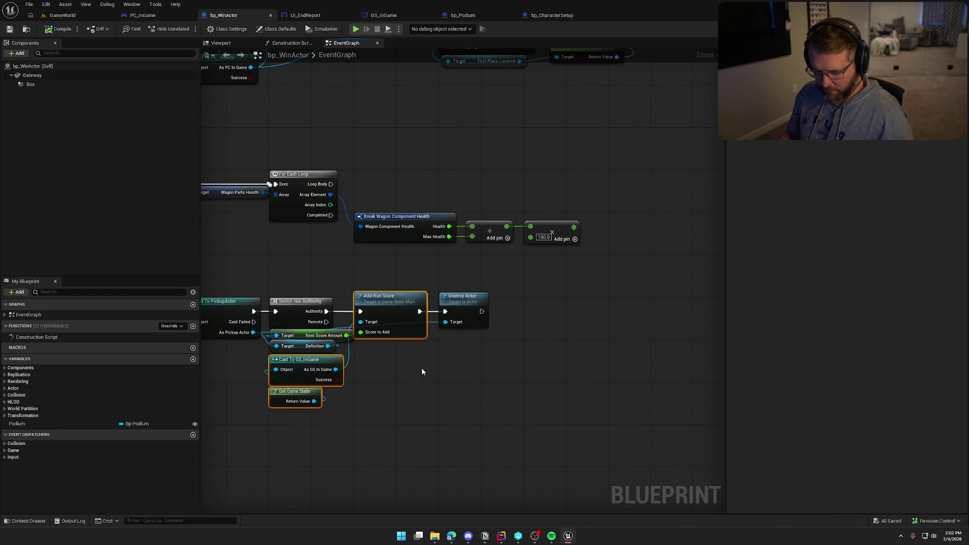
left_click_drag(422, 372, 346, 363)
key("ctrl+c")
key("ctrl+v")
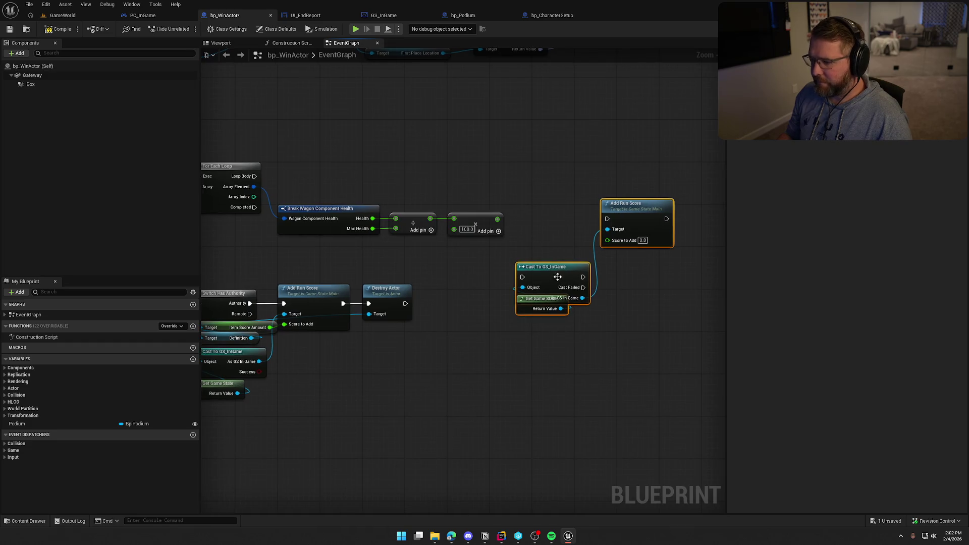
- Make the pasted cast pure and wire Loop Body and the multiplied health into Score to Add
right_click(558, 277)
left_click(595, 483)
left_click_drag(607, 219, 255, 172)
key("Escape")
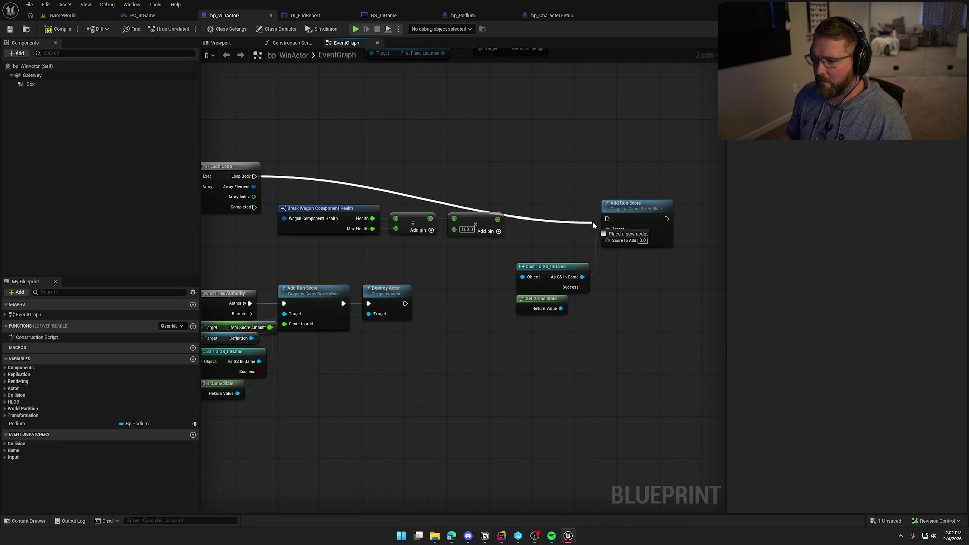
left_click_drag(607, 239, 498, 219)
- Tidy the graph, tucking the new scoring nodes beside the wagon health and math nodes
left_click_drag(642, 223, 572, 177)
mouse_move(580, 338)
left_mouse_down()
mouse_move(510, 260)
mouse_move(572, 209)
left_mouse_up()
left_click(515, 316)
mouse_move(463, 248)
left_mouse_down()
mouse_move(538, 244)
mouse_move(348, 199)
mouse_move(399, 177)
left_mouse_up()
left_click(420, 236)
mouse_move(420, 236)
left_mouse_down()
mouse_move(562, 271)
mouse_move(606, 264)
left_mouse_up()
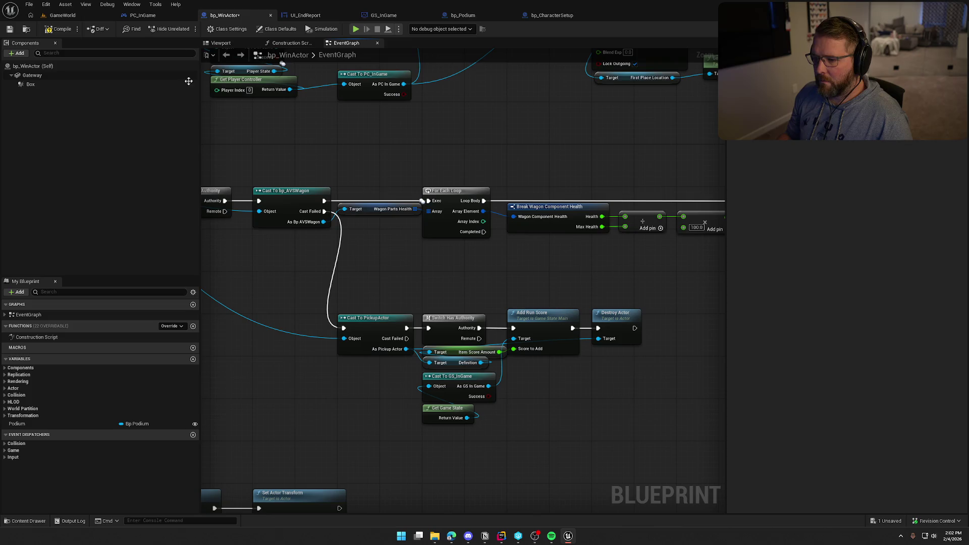
- Compile and save the blueprint, then play-test GameWorld and walk toward the trading post
left_click(58, 30)
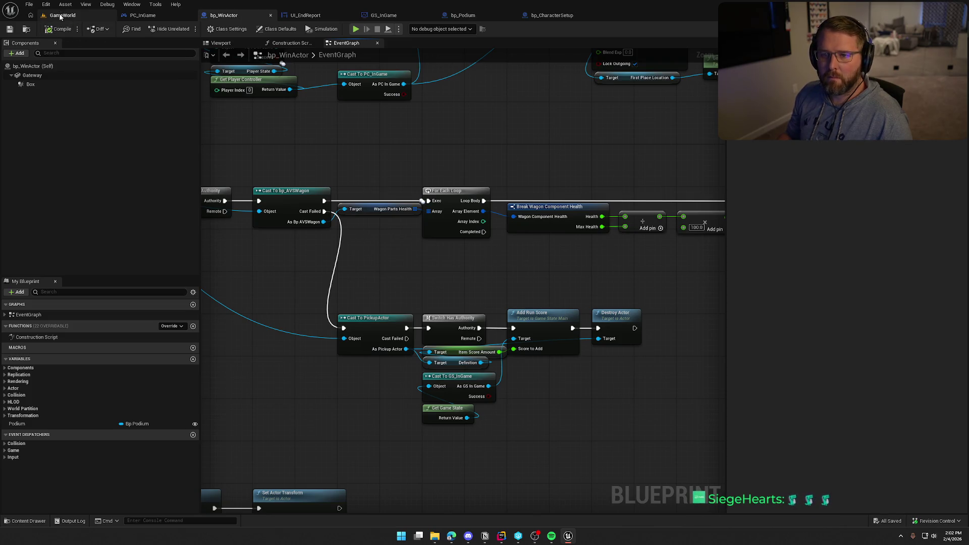
left_click(60, 15)
left_click(197, 26)
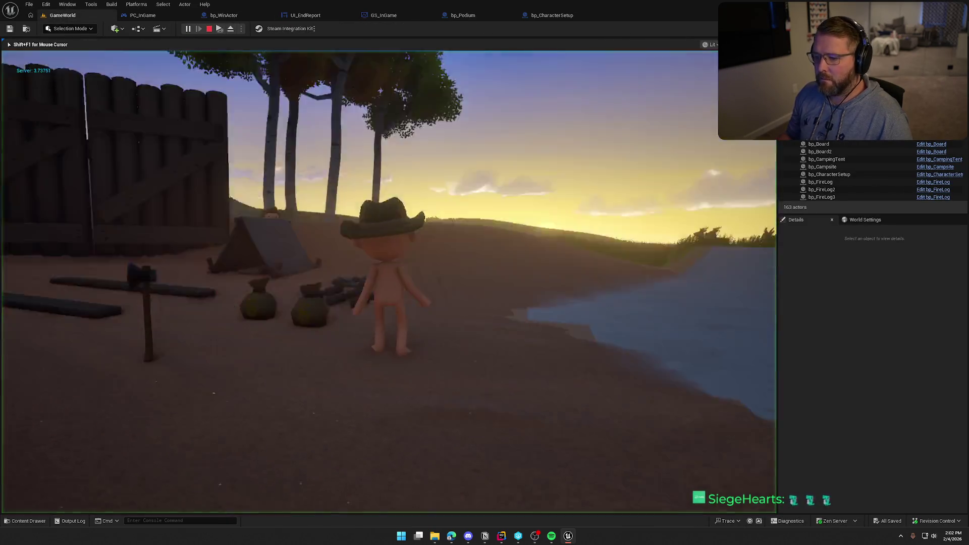
key("e")
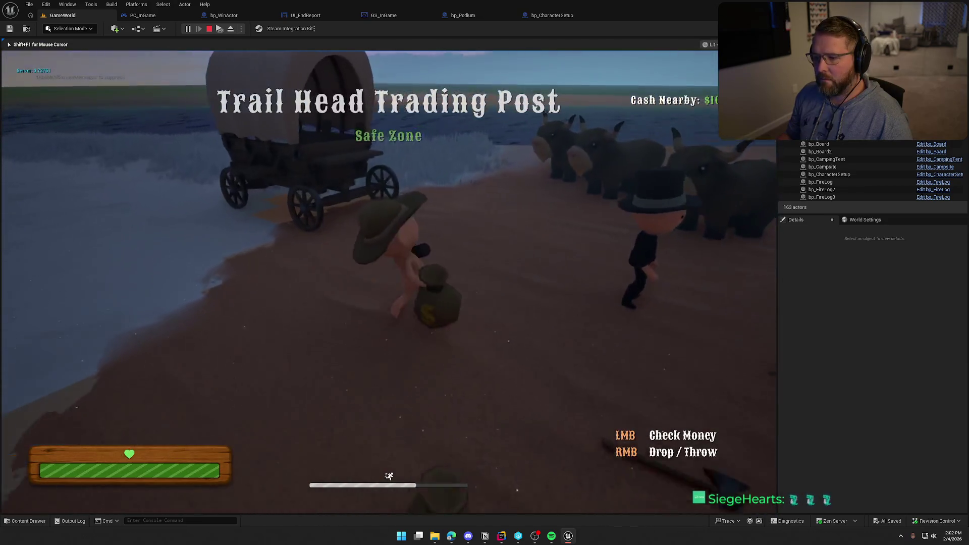